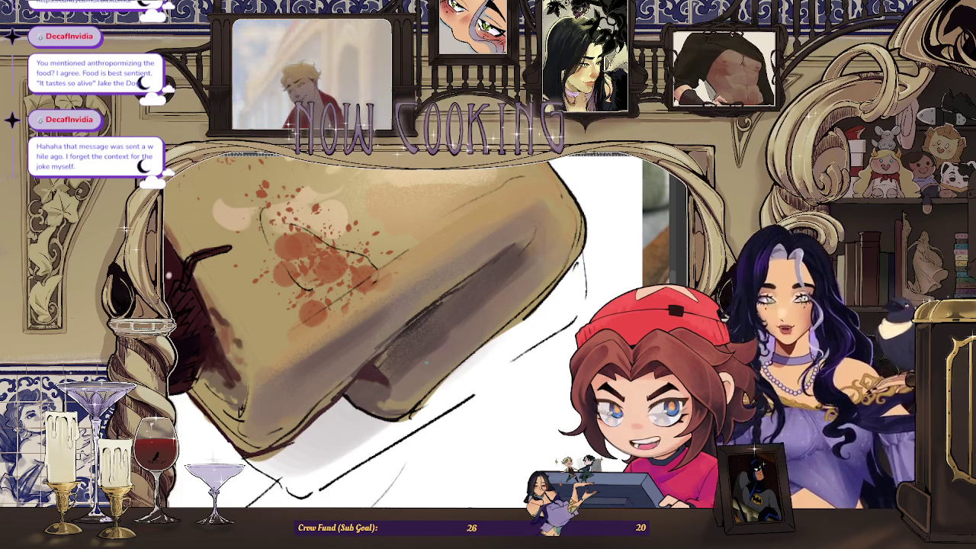
- Reset the canvas rotation so the painted crepe sits upright between its reference photos
key("r")
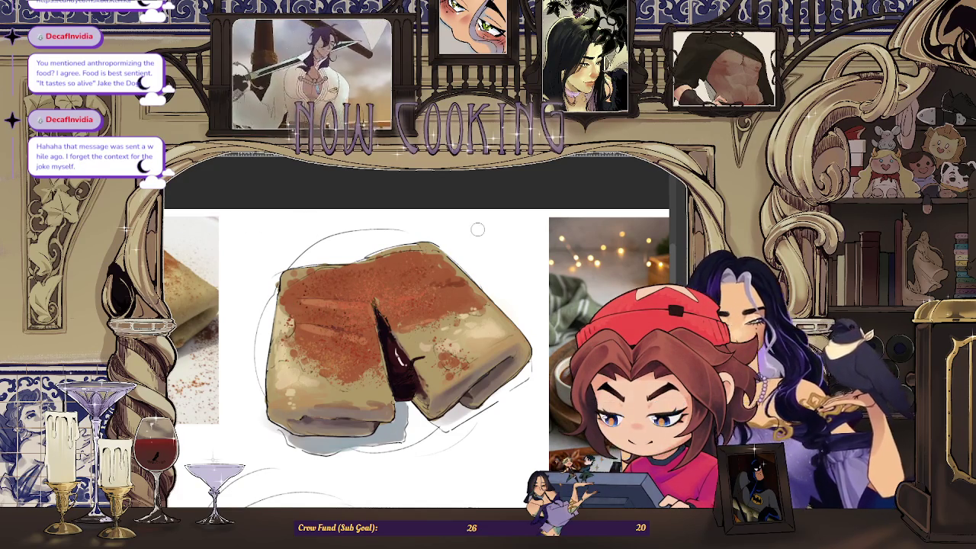
- Compare the references up close, then lasso-fill a brown patch over the crepe's top-right corner
scroll(457, 305, "down", 3)
scroll(457, 305, "down", 2)
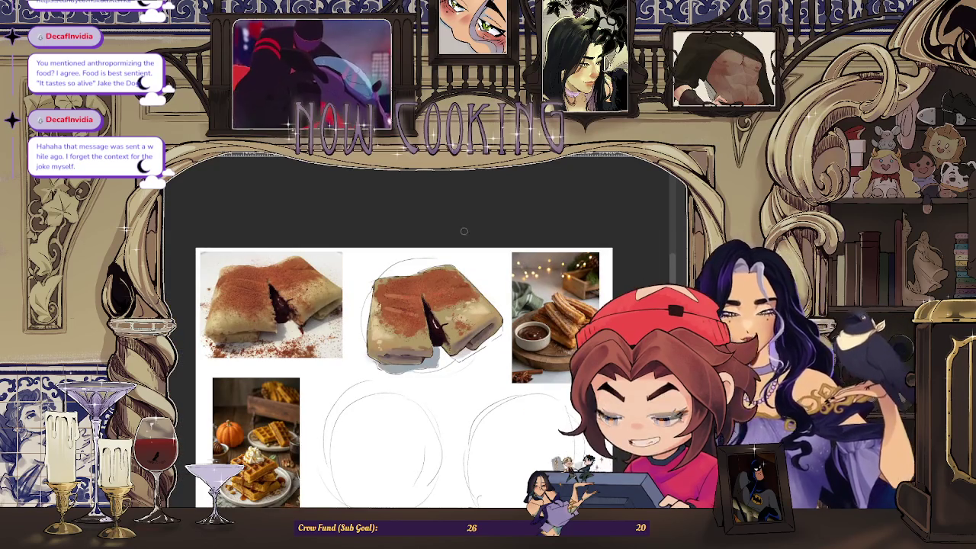
scroll(440, 320, "up", 5)
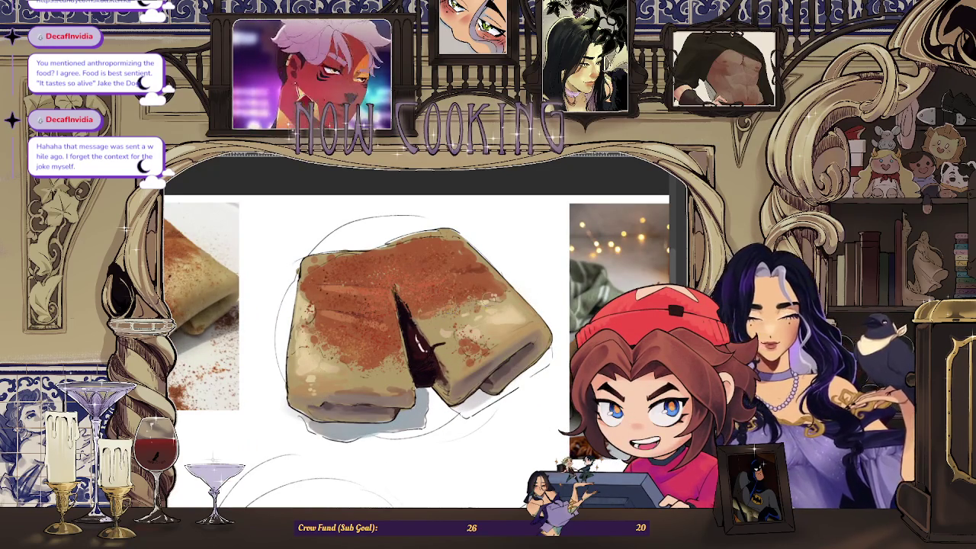
scroll(433, 264, "down", 1)
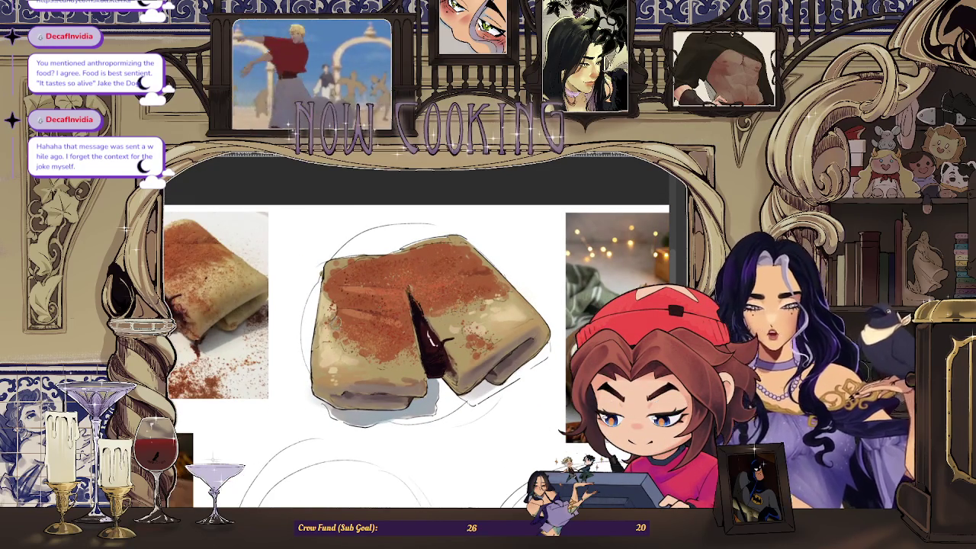
scroll(346, 322, "down", 3)
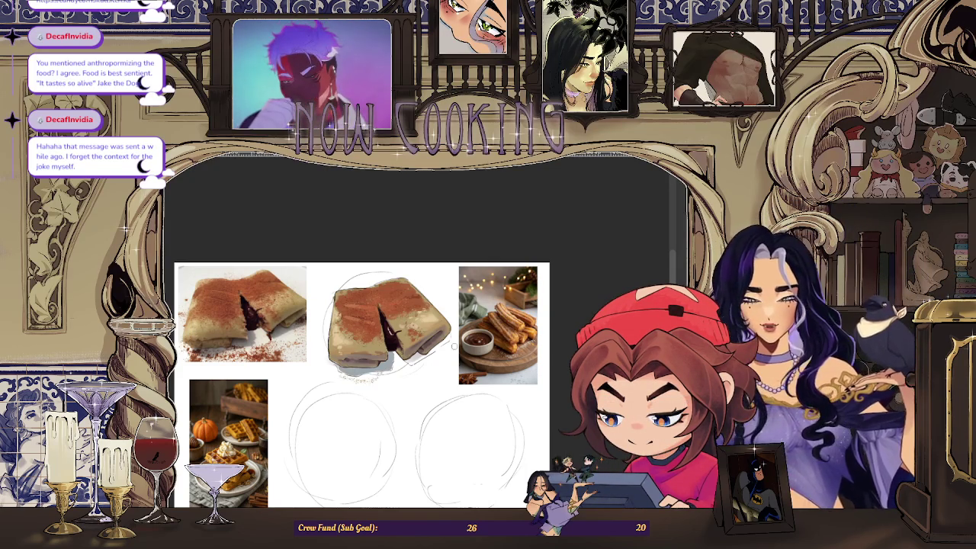
scroll(433, 356, "up", 3)
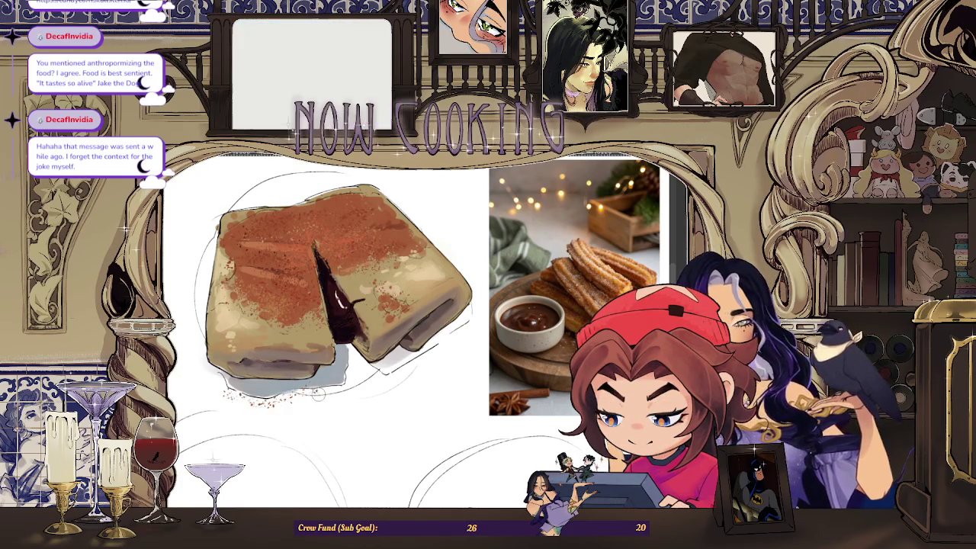
scroll(254, 403, "down", 2)
scroll(305, 389, "down", 1)
scroll(357, 374, "down", 1)
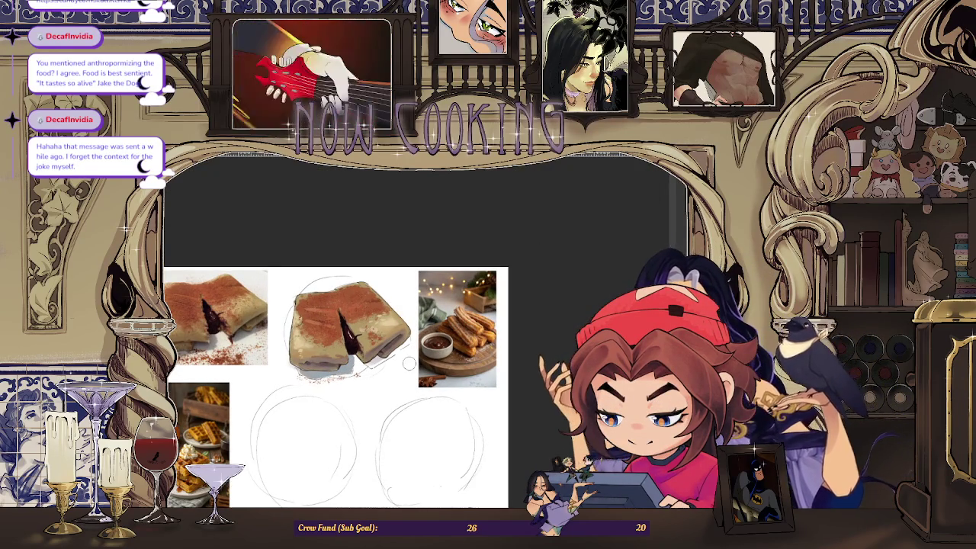
scroll(328, 385, "up", 3)
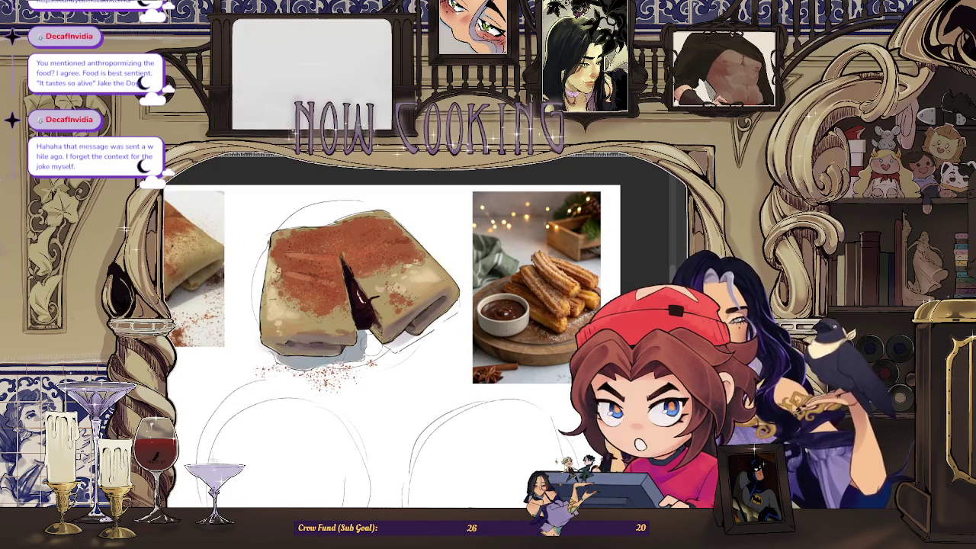
scroll(400, 329, "down", 3)
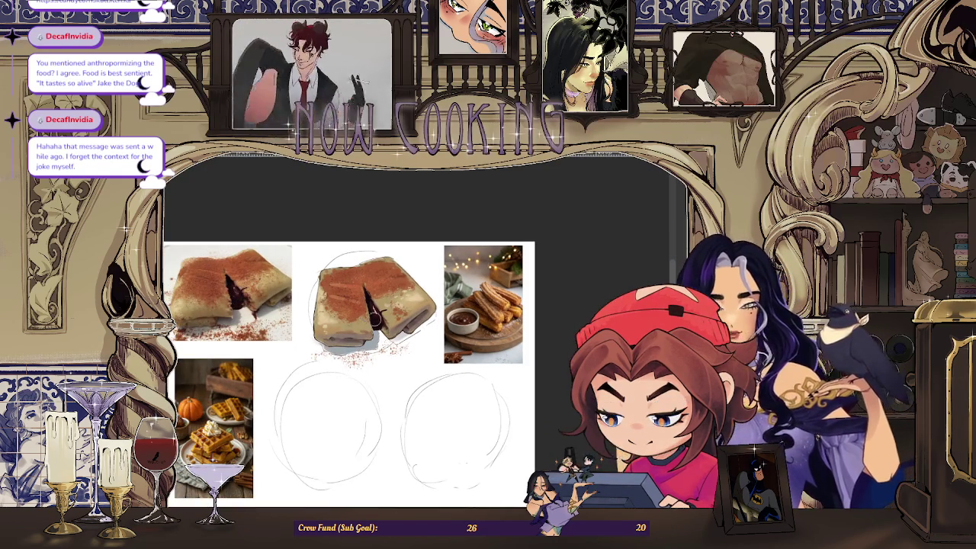
scroll(426, 246, "up", 1)
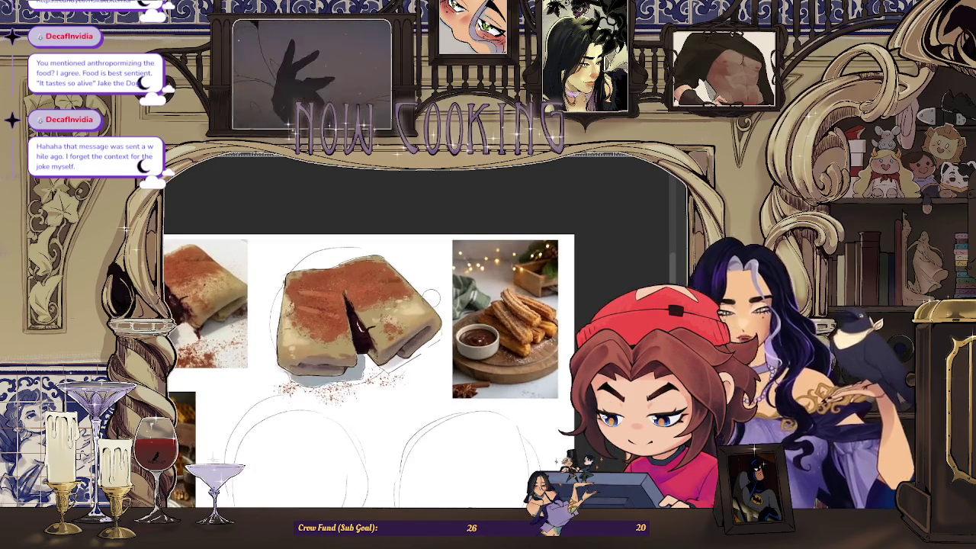
scroll(426, 252, "up", 2)
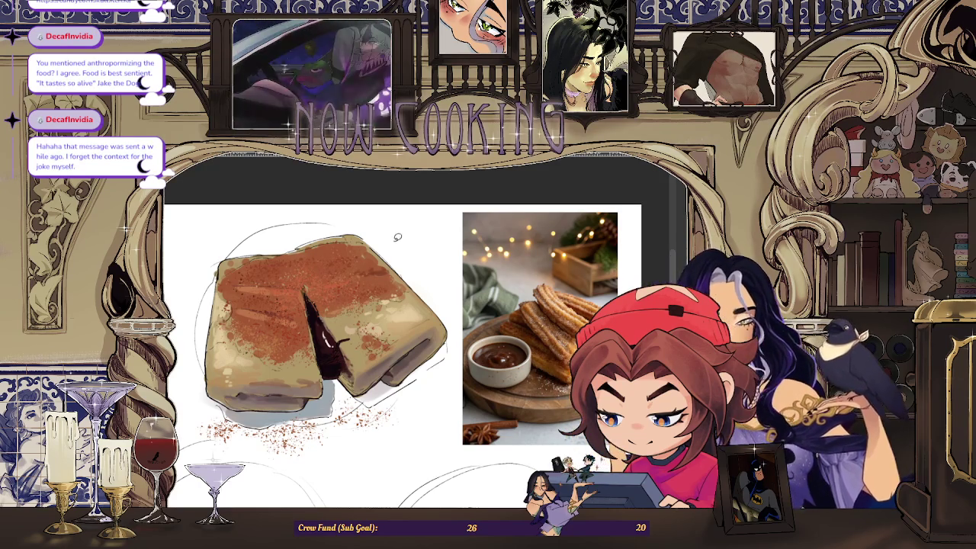
left_click_drag(369, 265, 445, 233)
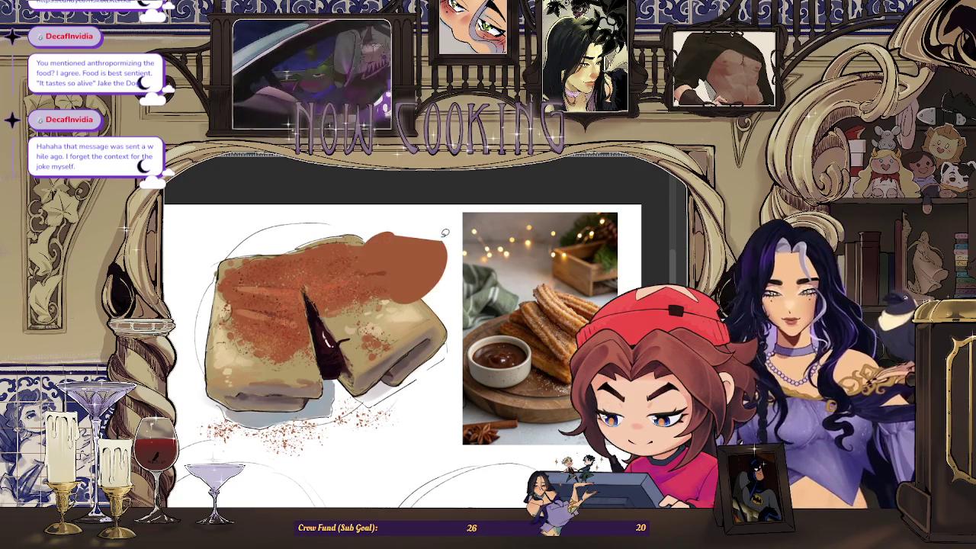
- Undo the brown patch, try clearing an outlined area at the crepe's top right, then revert it
key("ctrl+z")
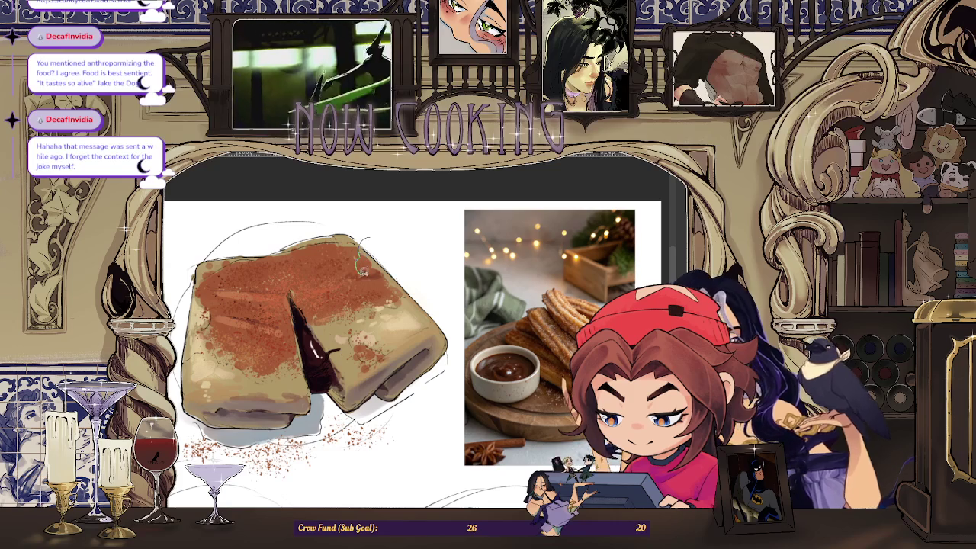
left_click_drag(414, 246, 383, 219)
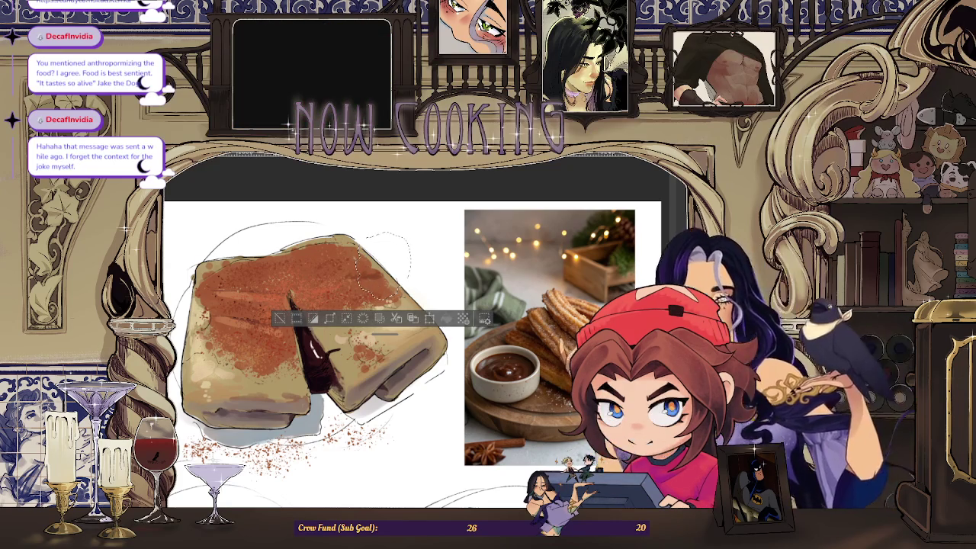
key("Delete")
key("ctrl+z")
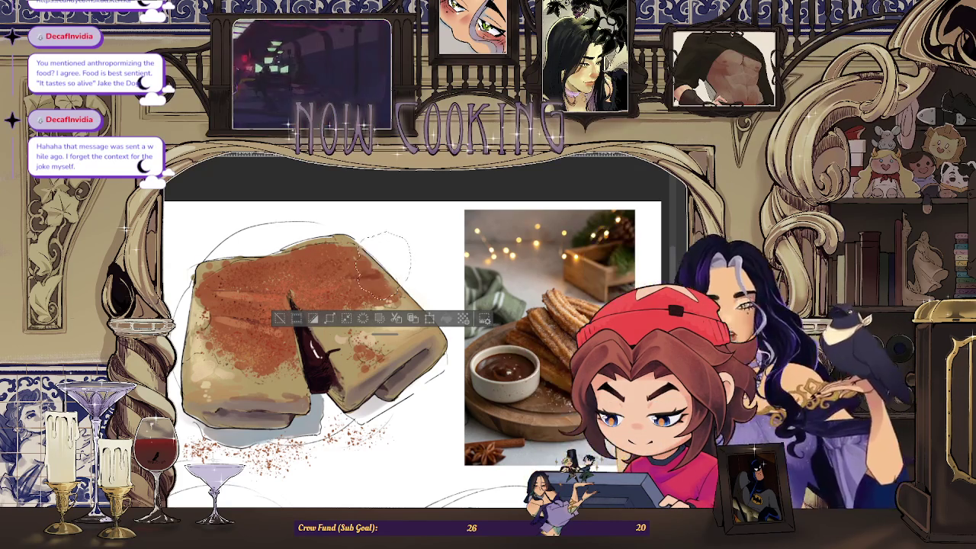
left_click(289, 321)
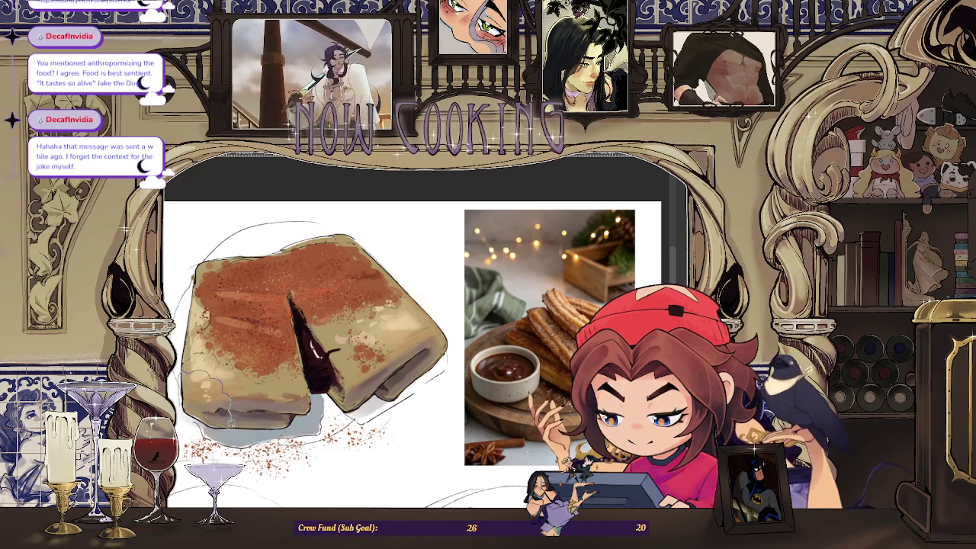
- Outline and erase the crepe's lower-left edge, then undo it and deselect
left_click_drag(229, 411, 214, 360)
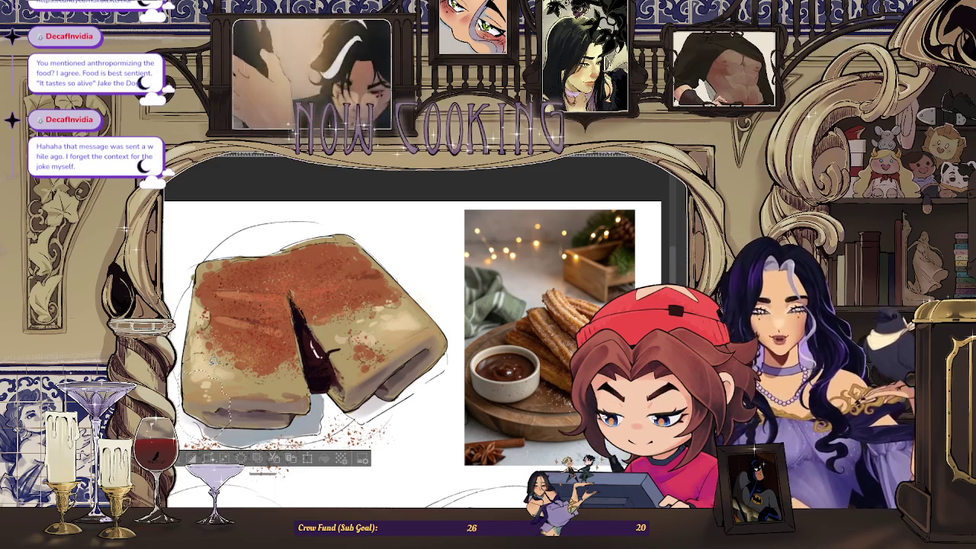
key("Delete")
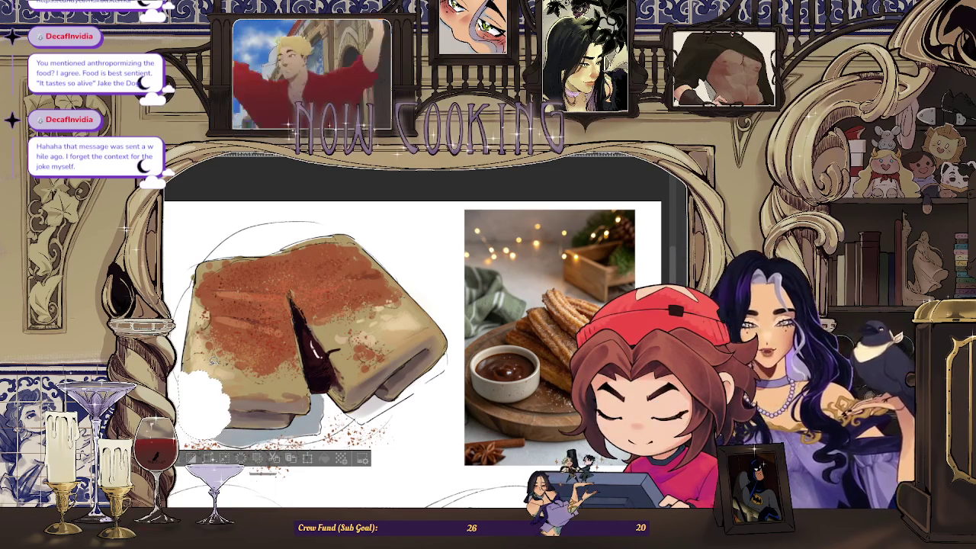
scroll(237, 341, "up", 1)
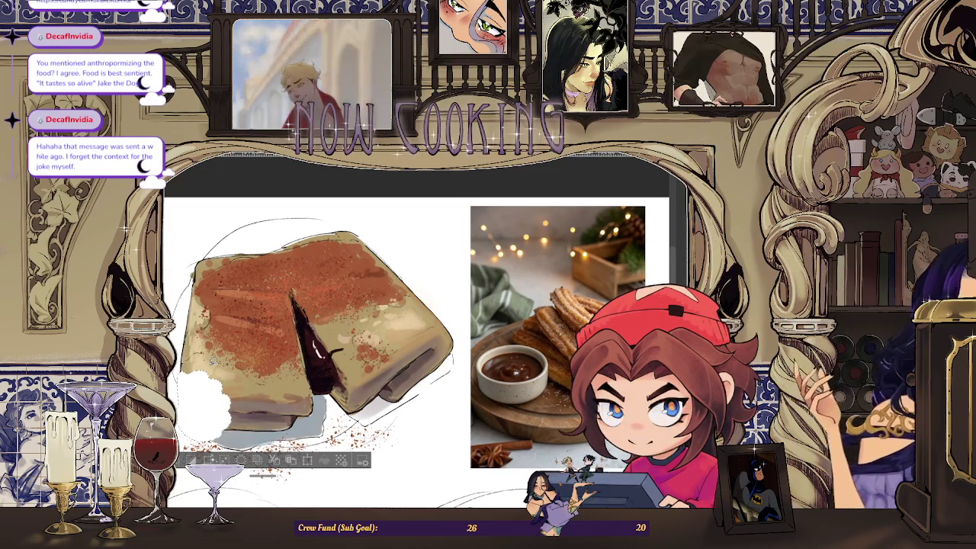
key("ctrl+z")
scroll(213, 361, "down", 2)
scroll(213, 361, "down", 2)
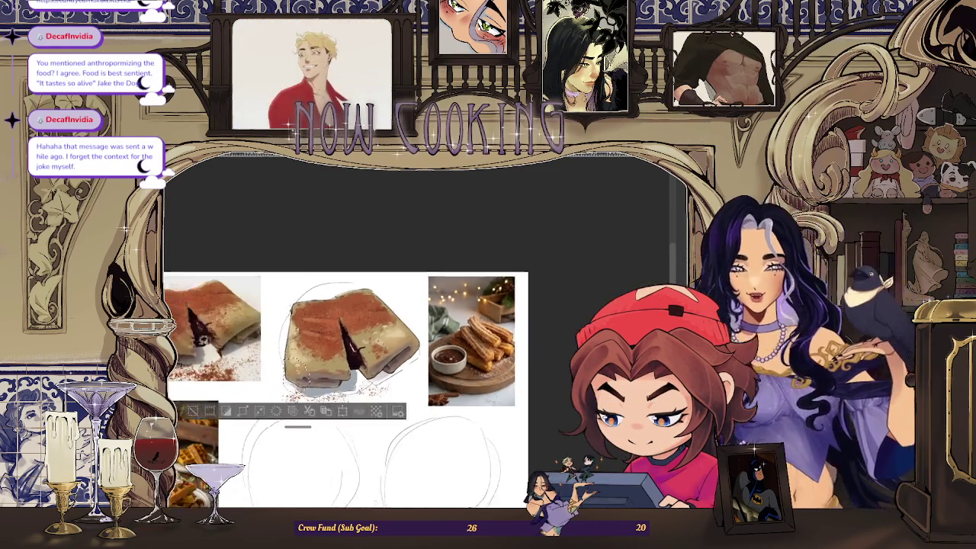
scroll(464, 395, "up", 5)
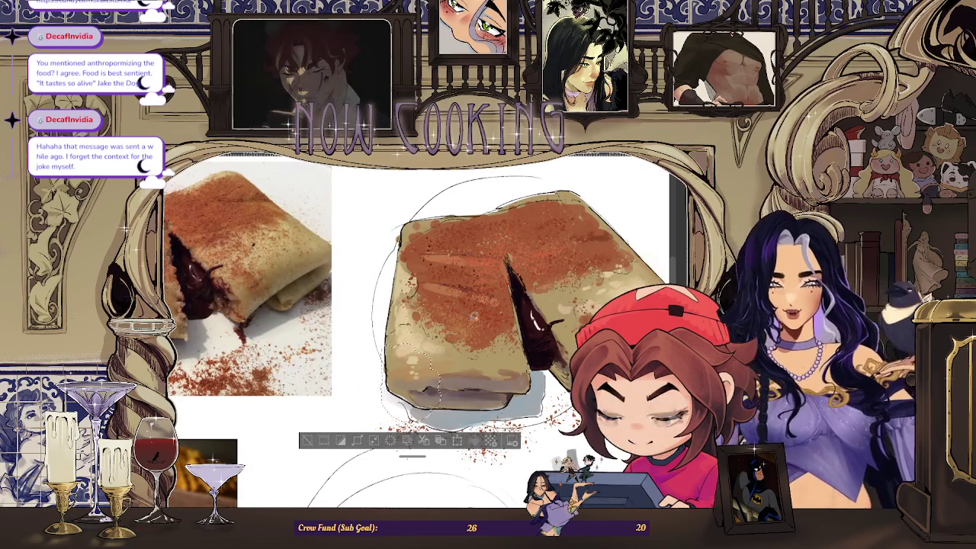
key("ctrl+d")
- Clear the white patch on the crepe's left edge, drop the selection, and fit the page in view
left_click_drag(406, 323, 366, 320)
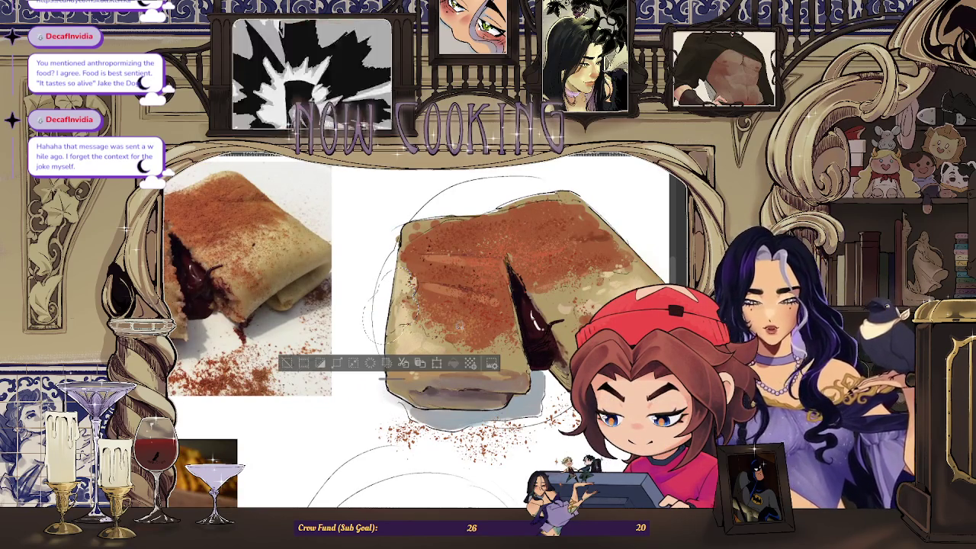
key("Delete")
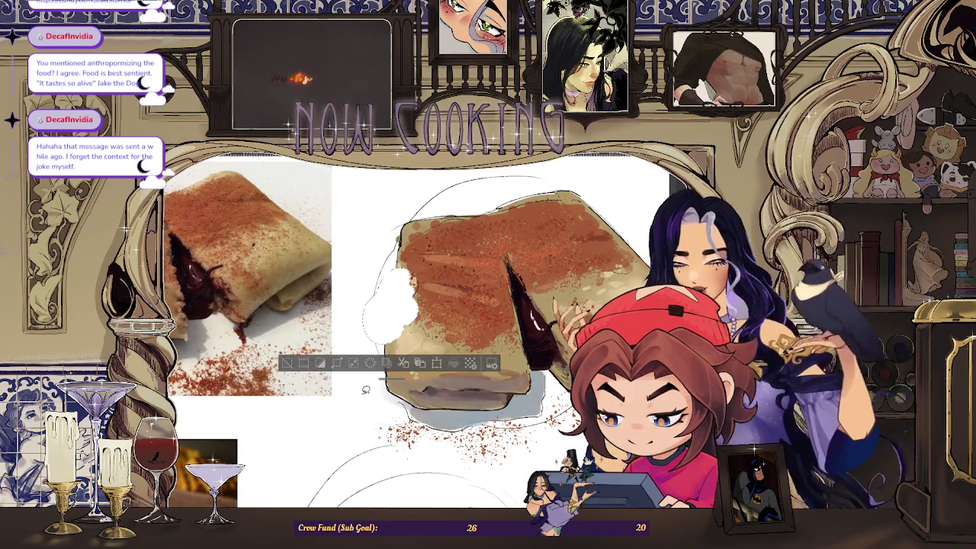
key("ctrl+z")
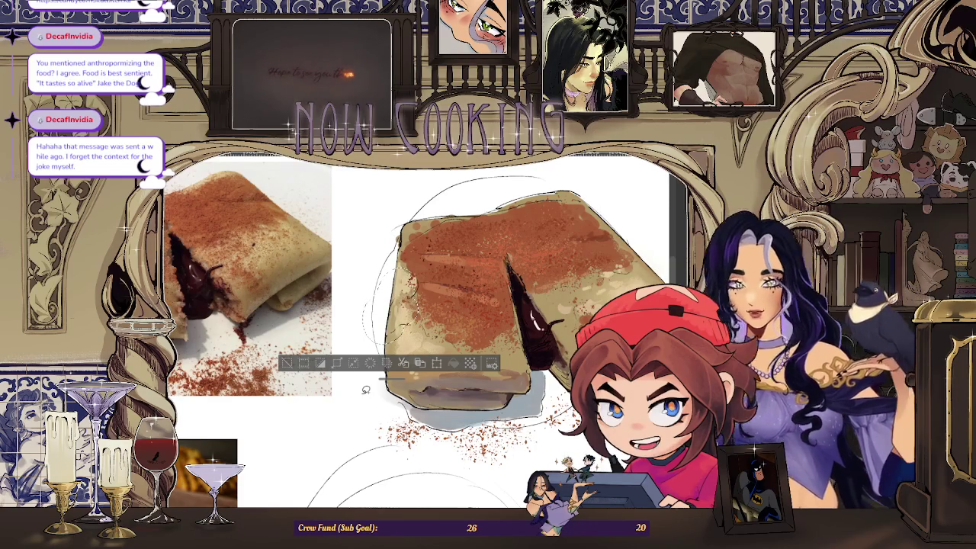
key("ctrl+d")
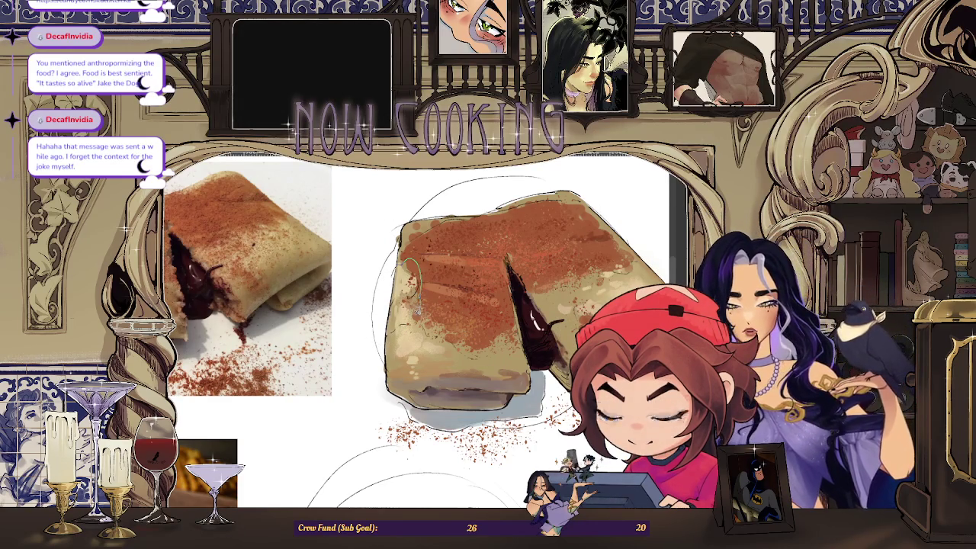
key("ctrl+shift+d")
key("Delete")
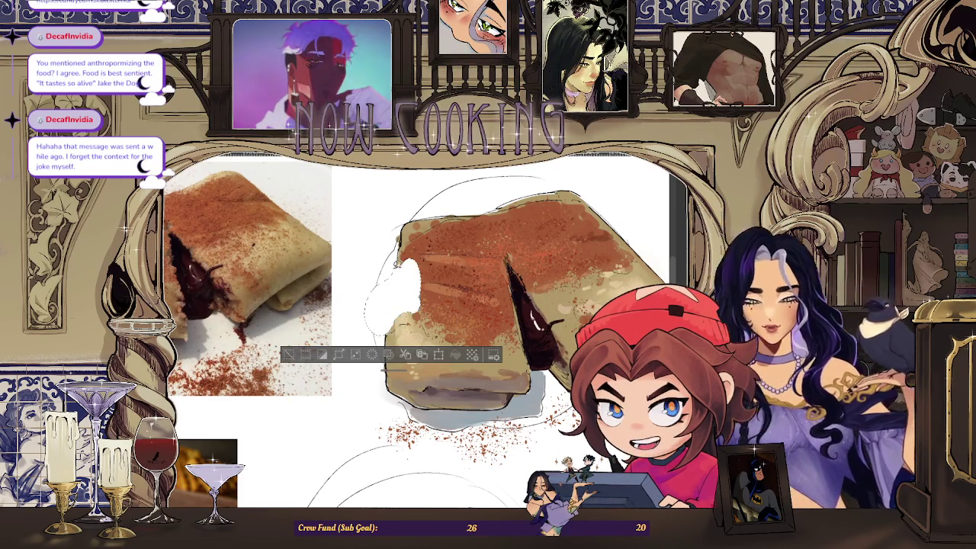
key("ctrl+z")
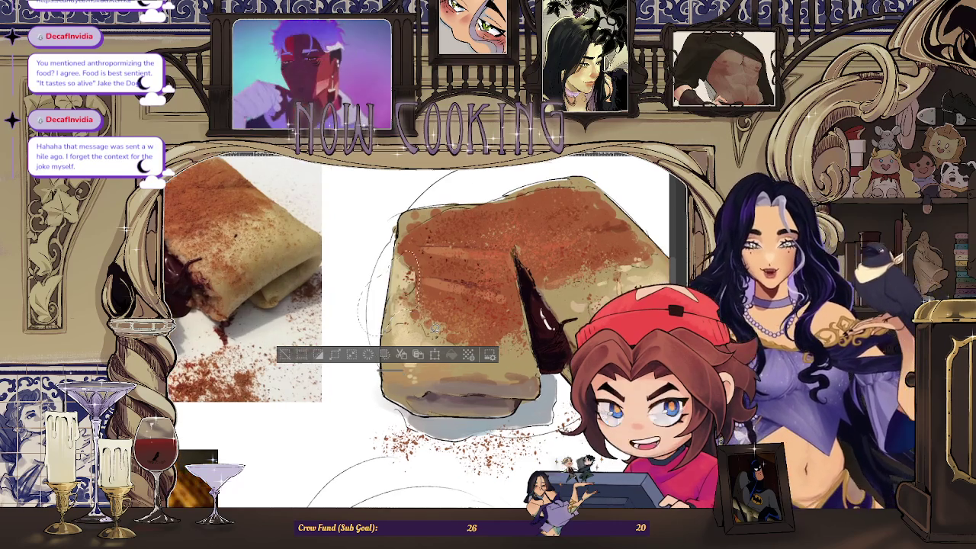
key("ctrl+d")
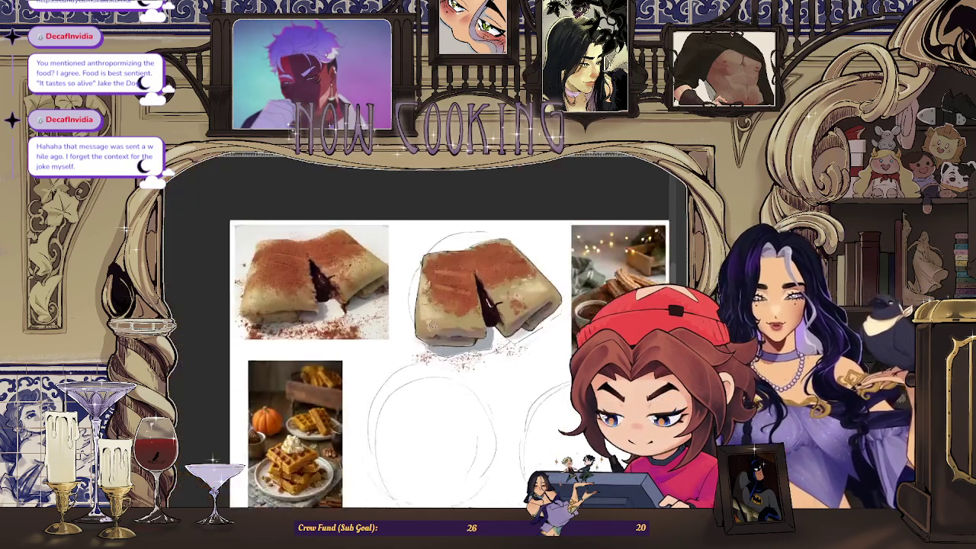
key("ctrl+minus")
scroll(475, 286, "up", 1)
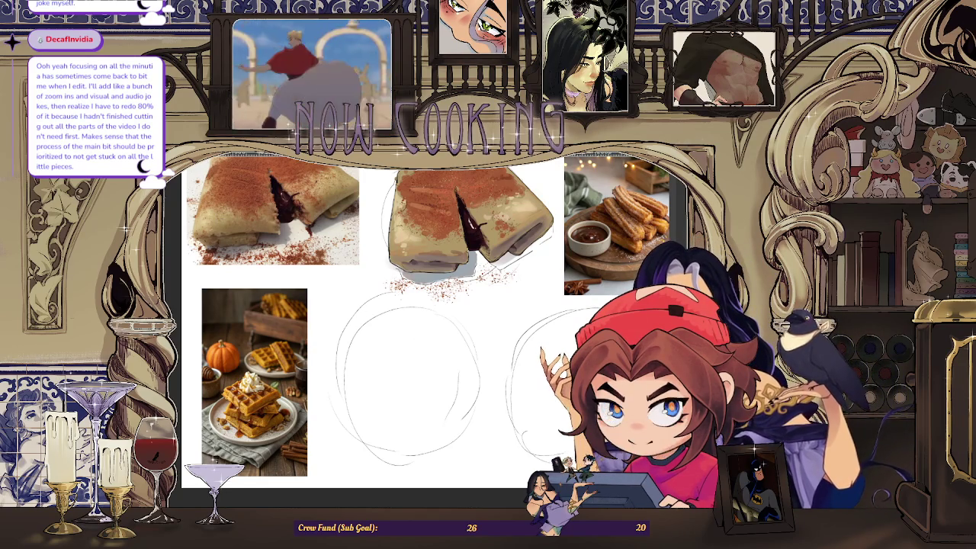
- Sketch rough waffle-slab edges in the left circle, then undo those strokes
left_click_drag(391, 389, 455, 371)
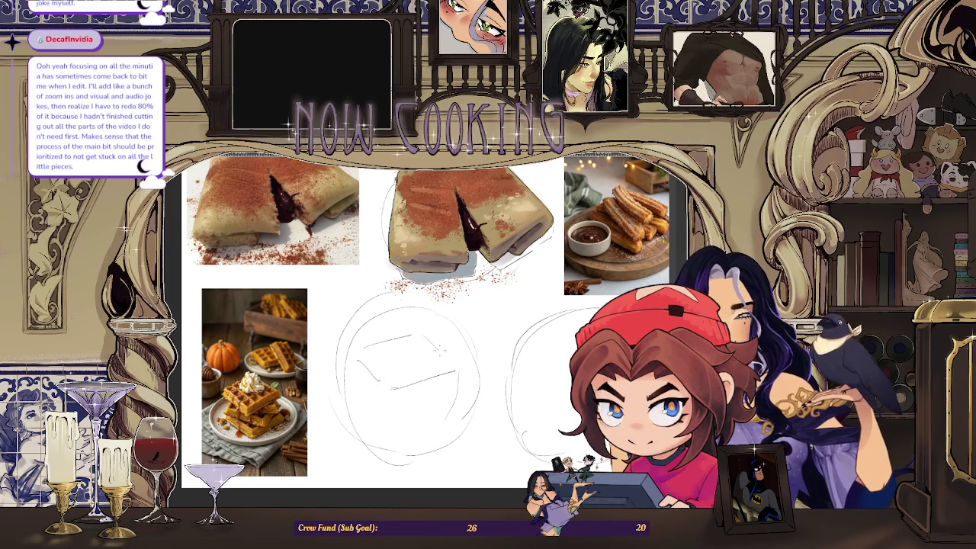
left_click_drag(415, 336, 455, 371)
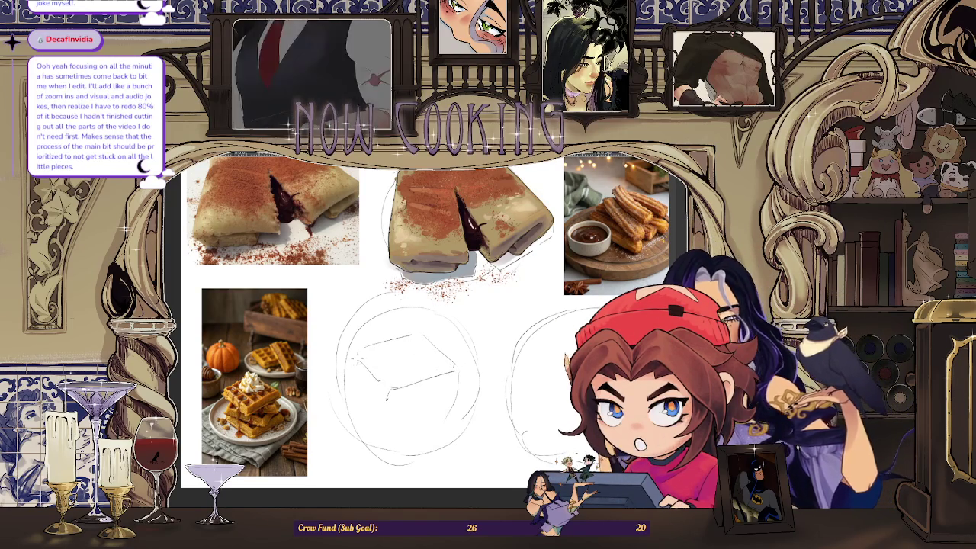
left_click_drag(386, 392, 458, 374)
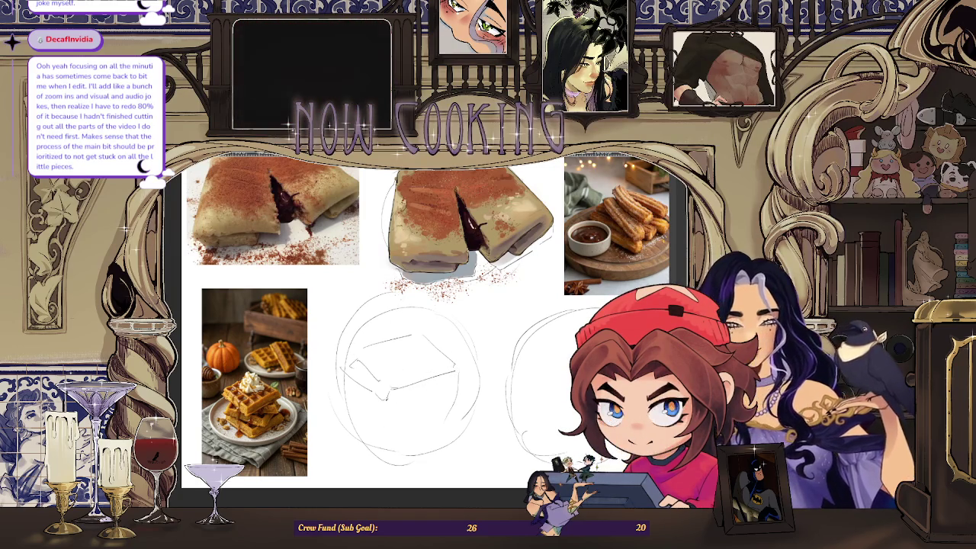
key("ctrl+z")
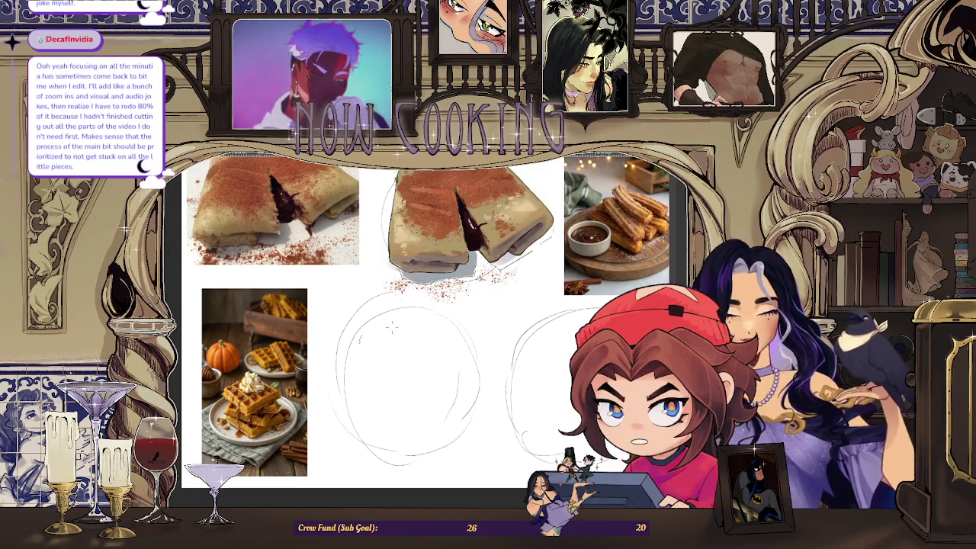
- Redraw the waffle outline in the left circle with its V-shaped front corner
mouse_move(360, 341)
left_mouse_down()
mouse_move(416, 315)
mouse_move(452, 334)
left_mouse_up()
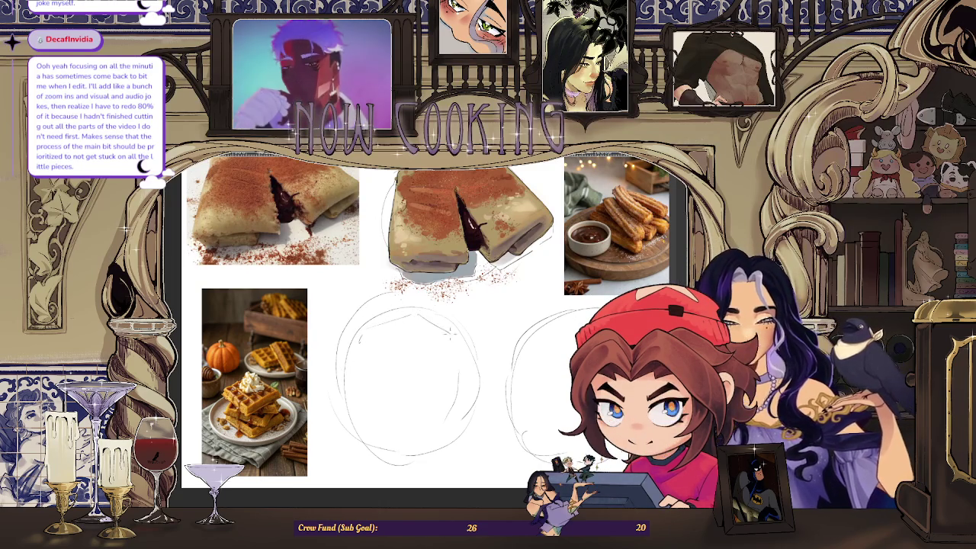
left_click_drag(360, 335, 452, 349)
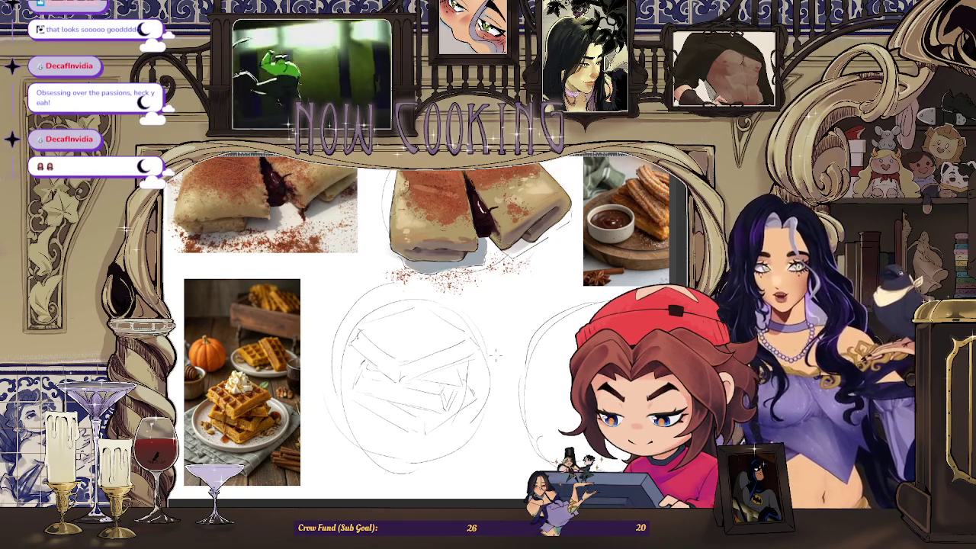
scroll(427, 436, "up", 2)
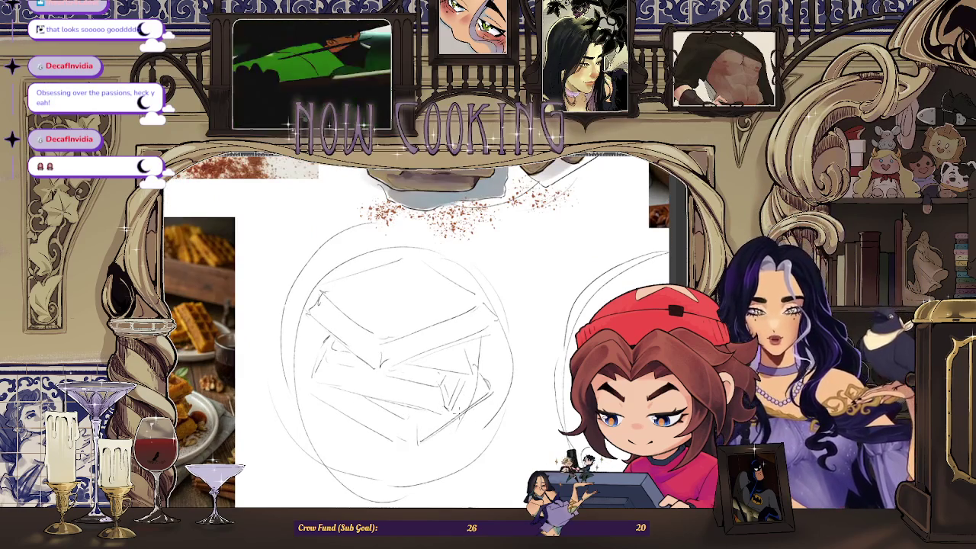
scroll(488, 397, "down", 2)
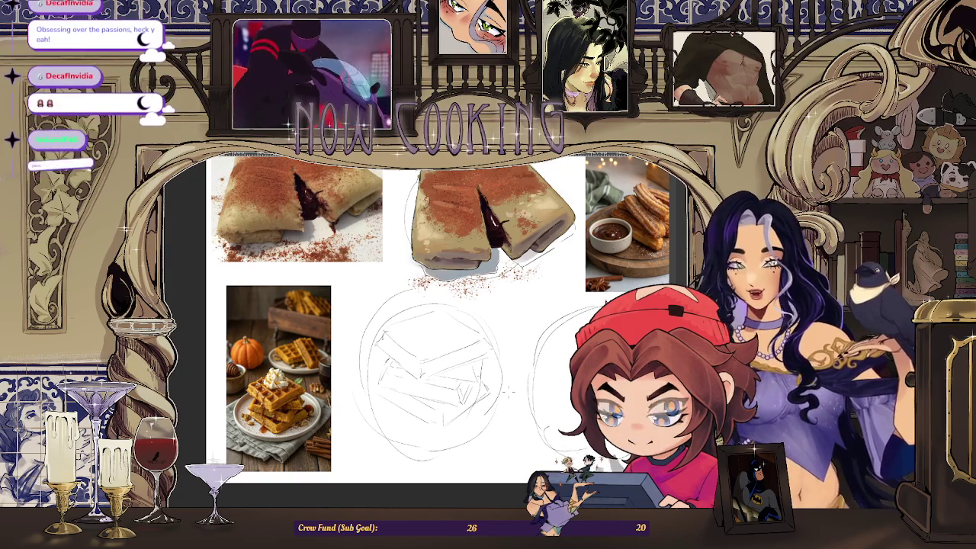
scroll(487, 395, "up", 2)
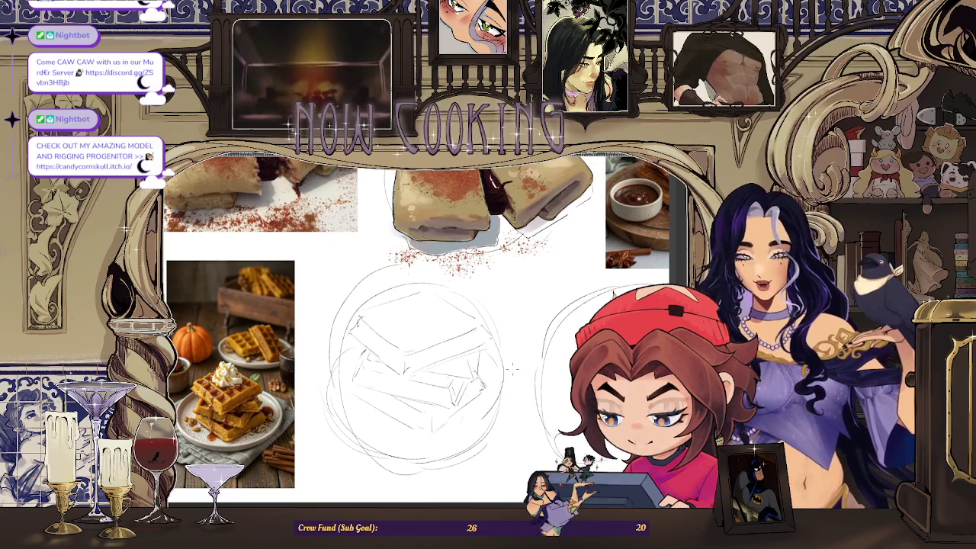
scroll(511, 369, "up", 2)
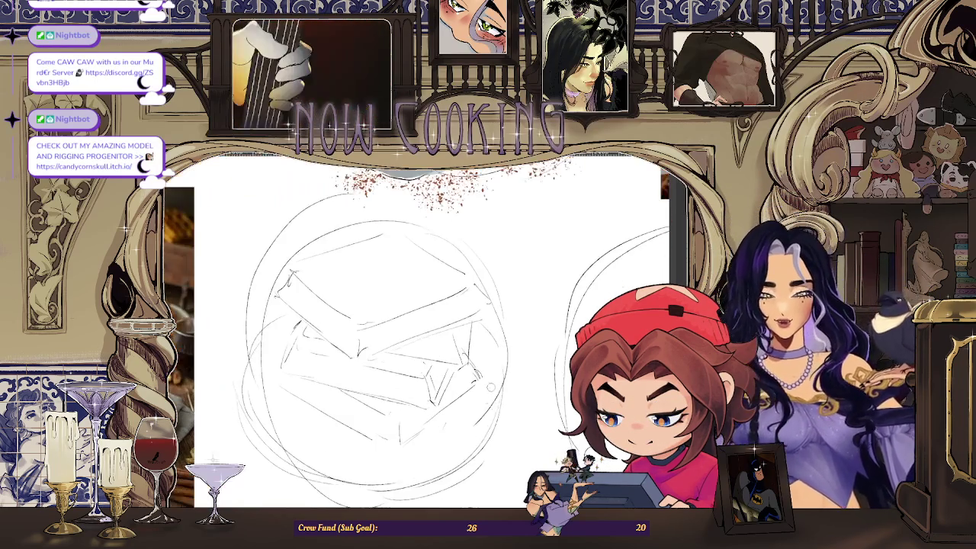
scroll(497, 390, "down", 1)
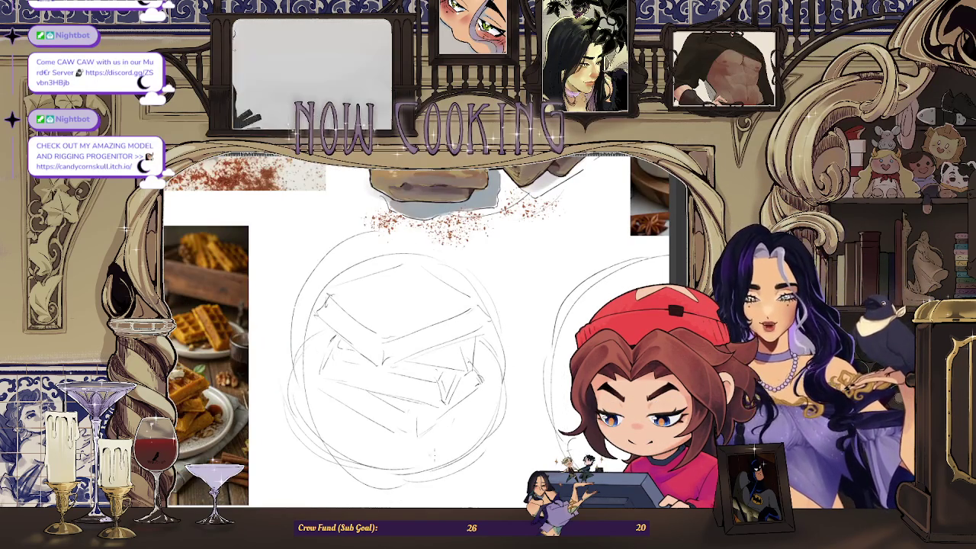
scroll(427, 358, "down", 2)
scroll(427, 358, "up", 1)
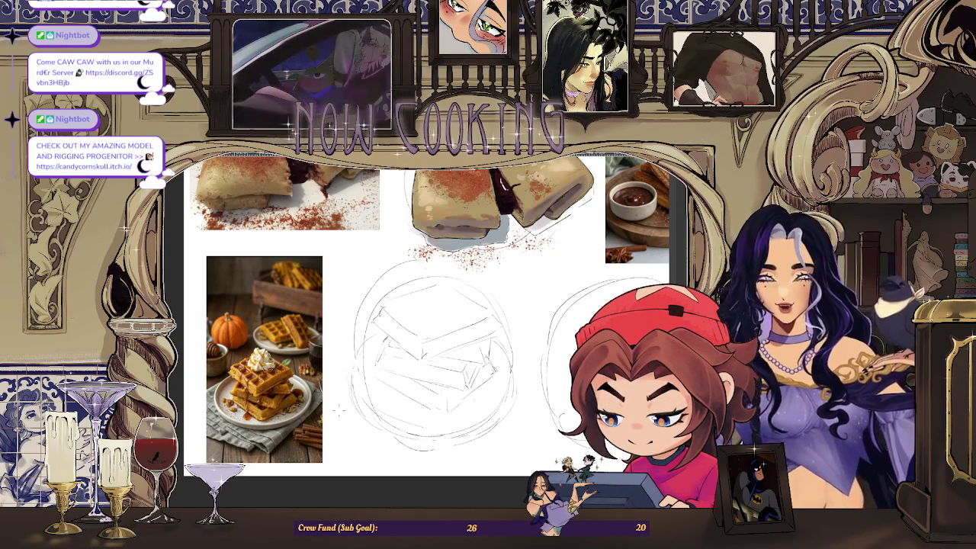
scroll(353, 402, "up", 2)
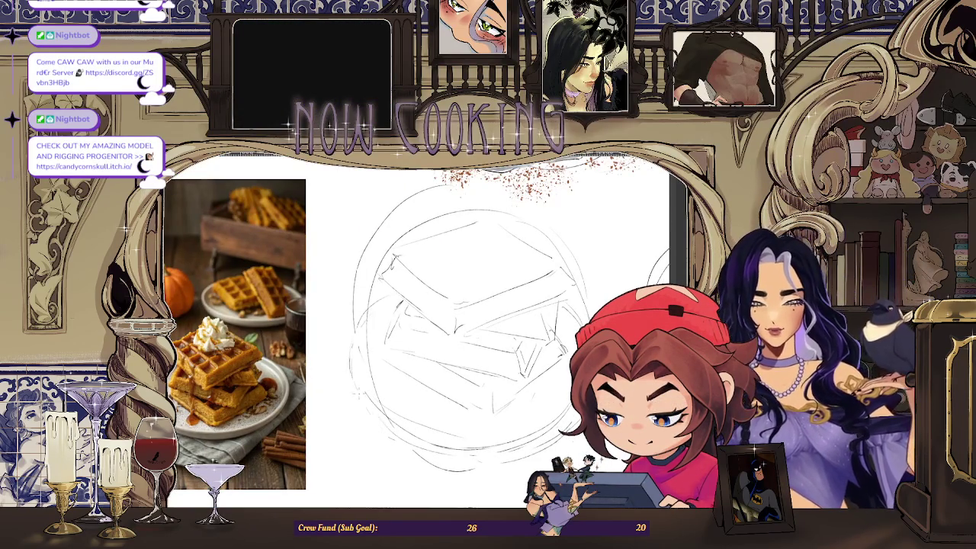
- Zoom in and out between the waffle reference photo and the sketch
scroll(363, 401, "down", 2)
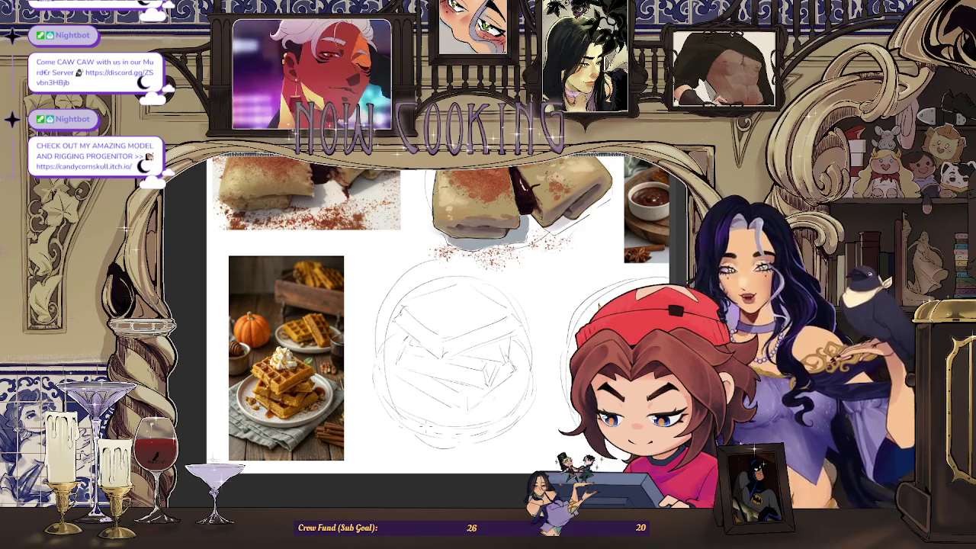
scroll(409, 374, "up", 1)
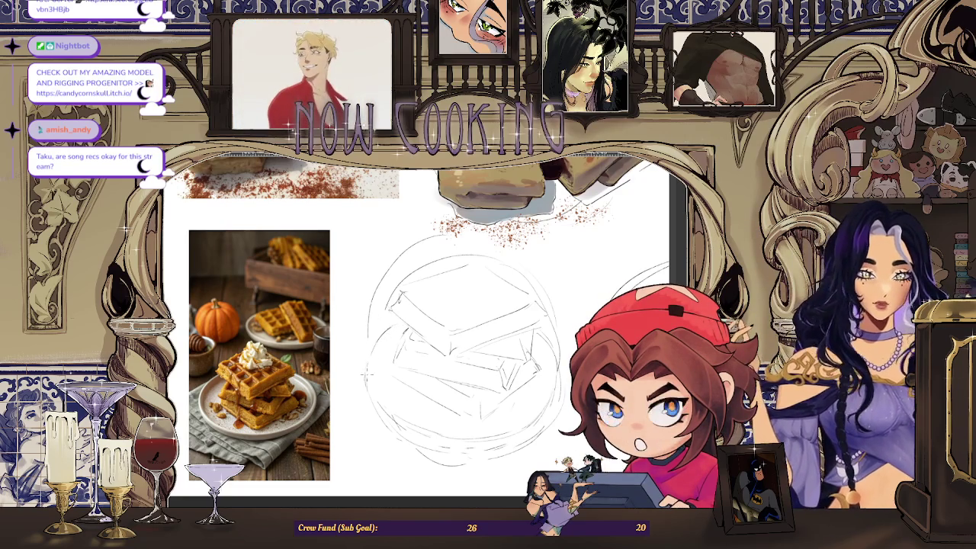
scroll(390, 328, "up", 1)
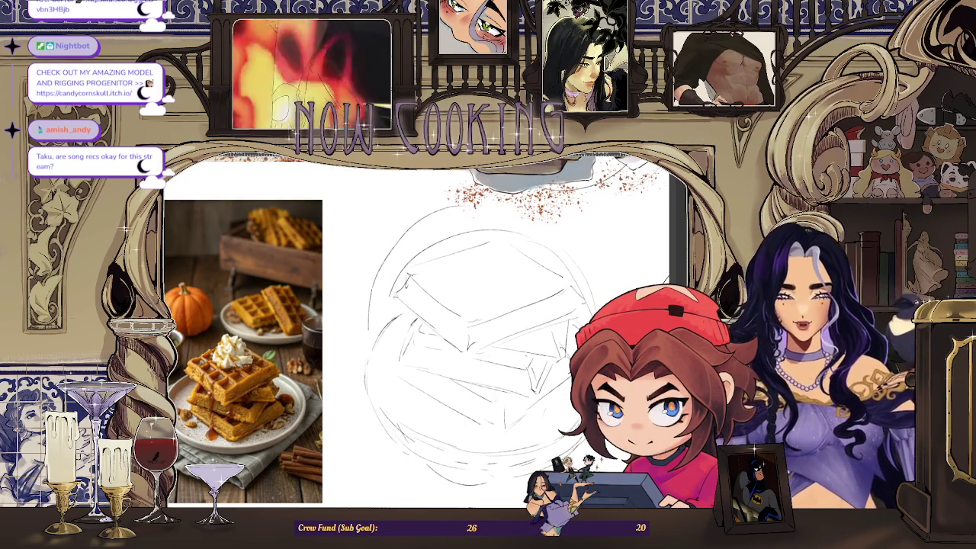
key("ctrl+minus")
scroll(479, 364, "up", 2)
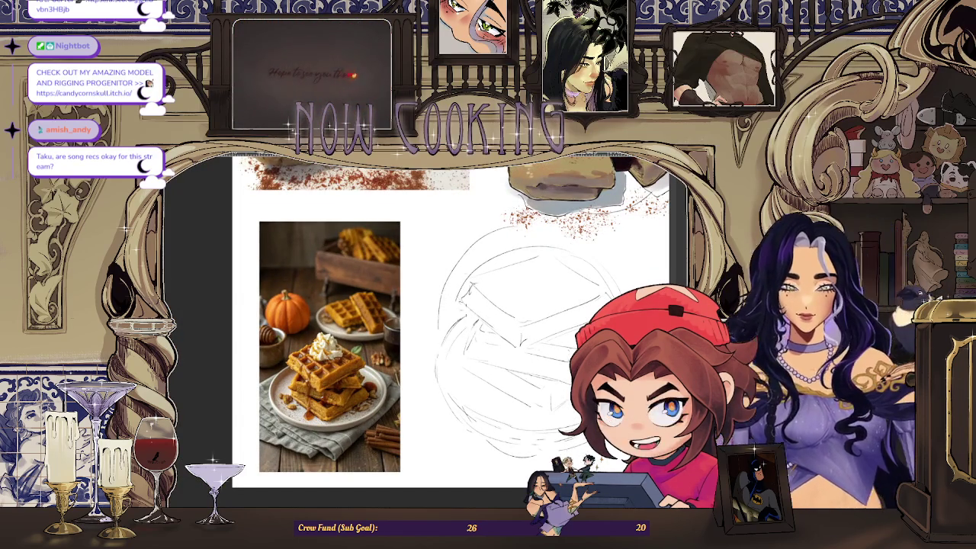
scroll(459, 334, "up", 1)
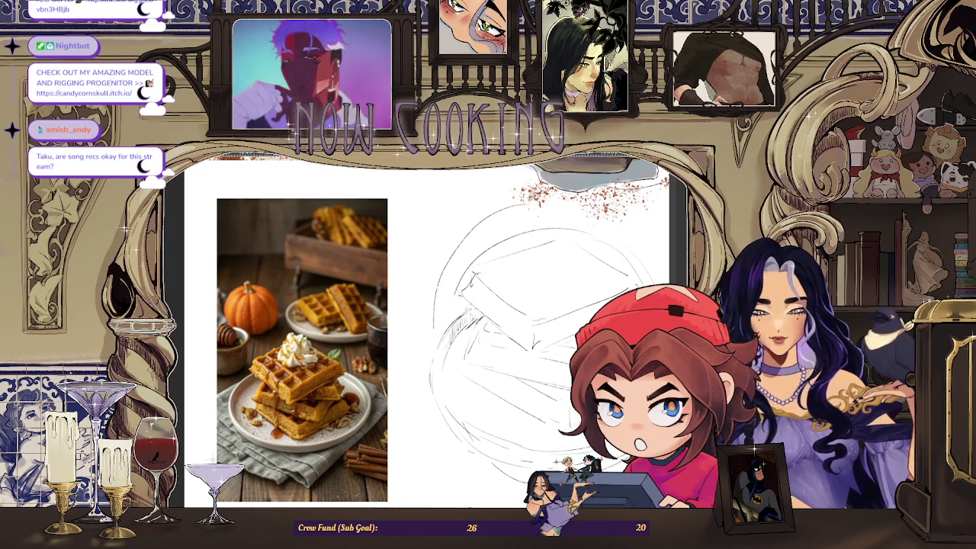
key("ctrl+minus")
key("ctrl+plus")
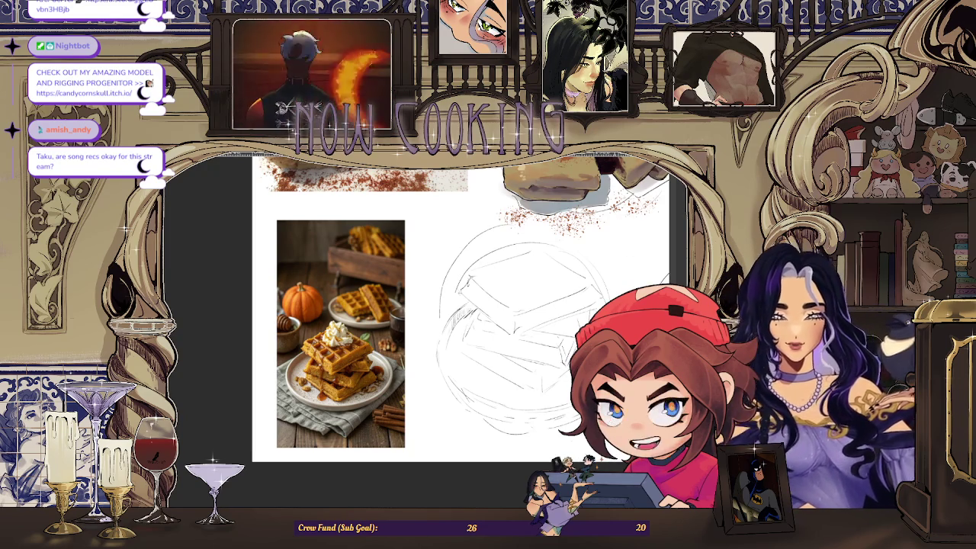
- Turn the canvas view a quarter turn (90°) clockwise
scroll(450, 340, "up", 1)
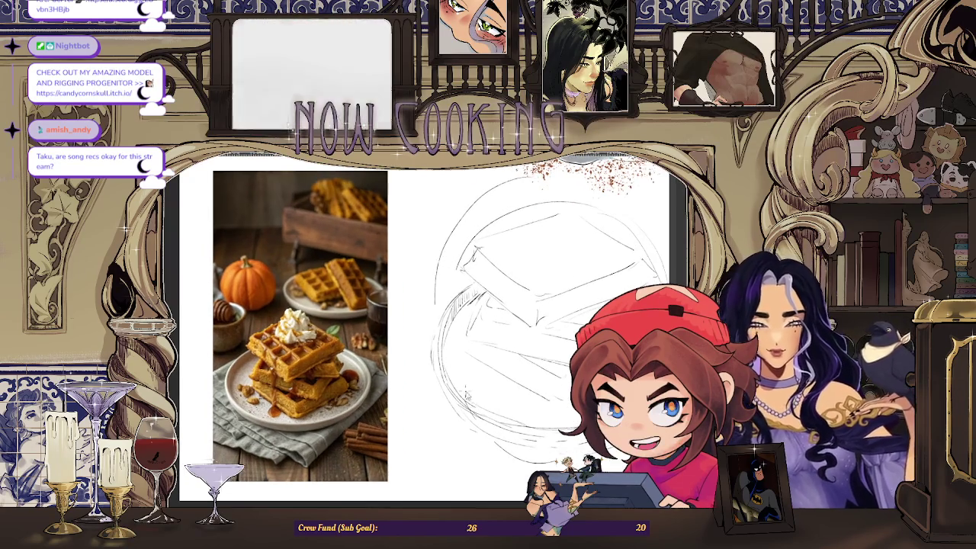
scroll(462, 382, "down", 3)
scroll(602, 391, "up", 1)
scroll(602, 391, "up", 1)
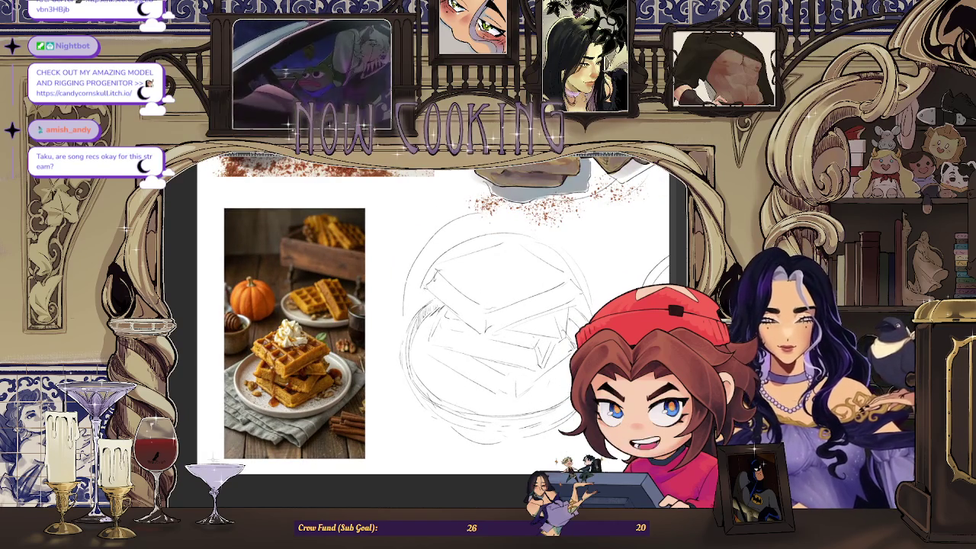
scroll(517, 397, "down", 2)
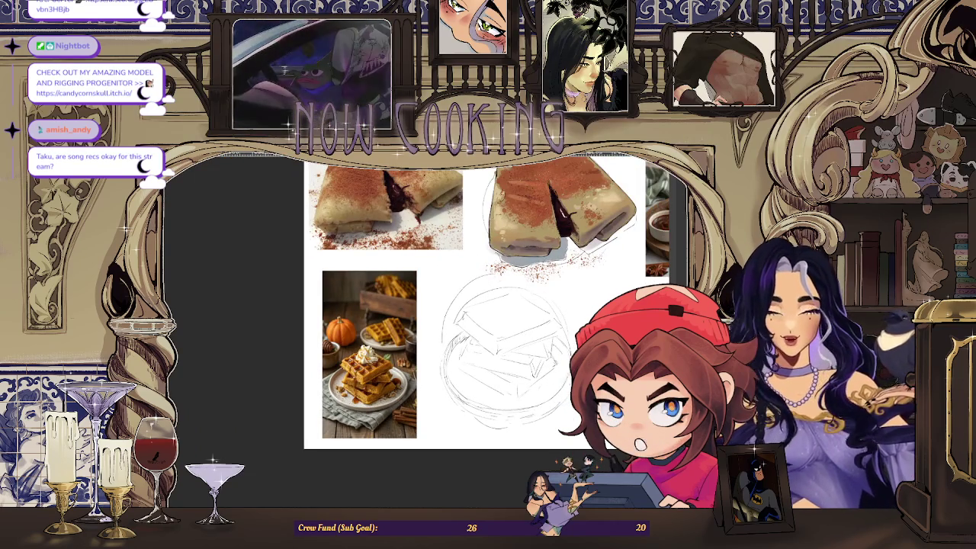
key("ctrl+]")
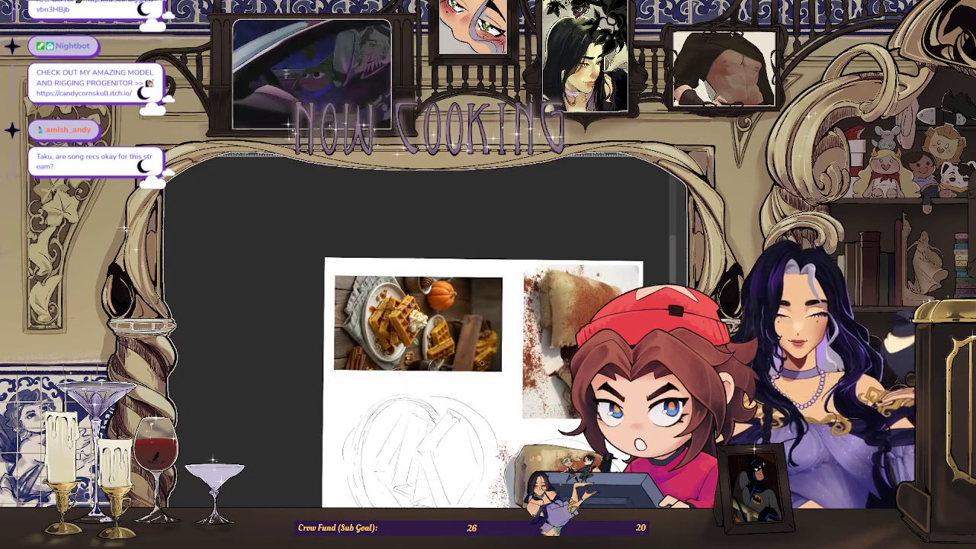
scroll(483, 363, "up", 1)
scroll(457, 366, "down", 1)
scroll(383, 378, "up", 1)
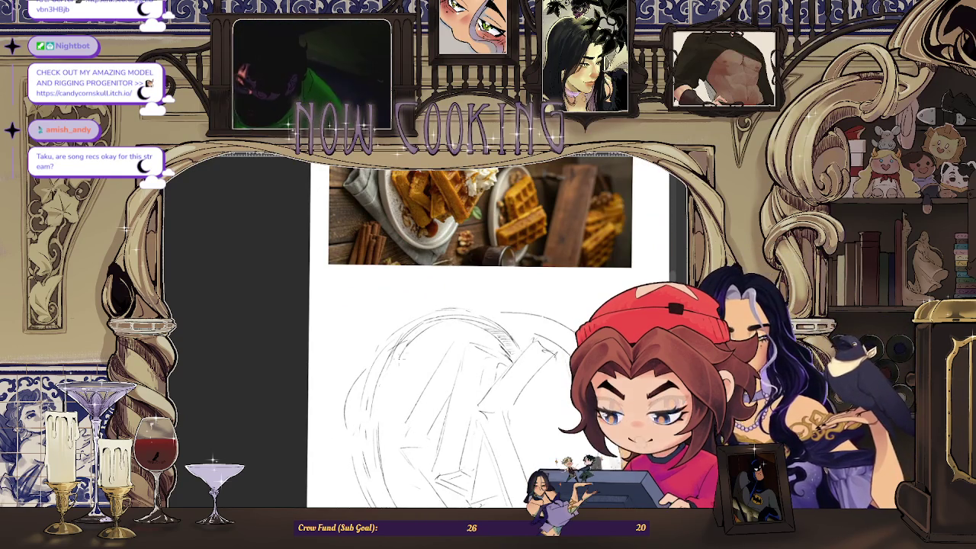
scroll(488, 332, "down", 1)
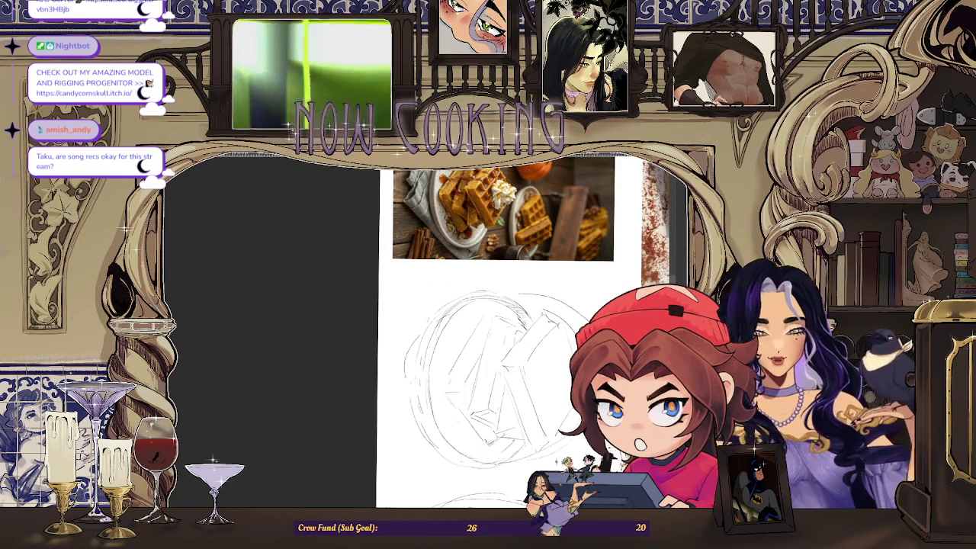
key("ctrl+[")
scroll(351, 275, "up", 2)
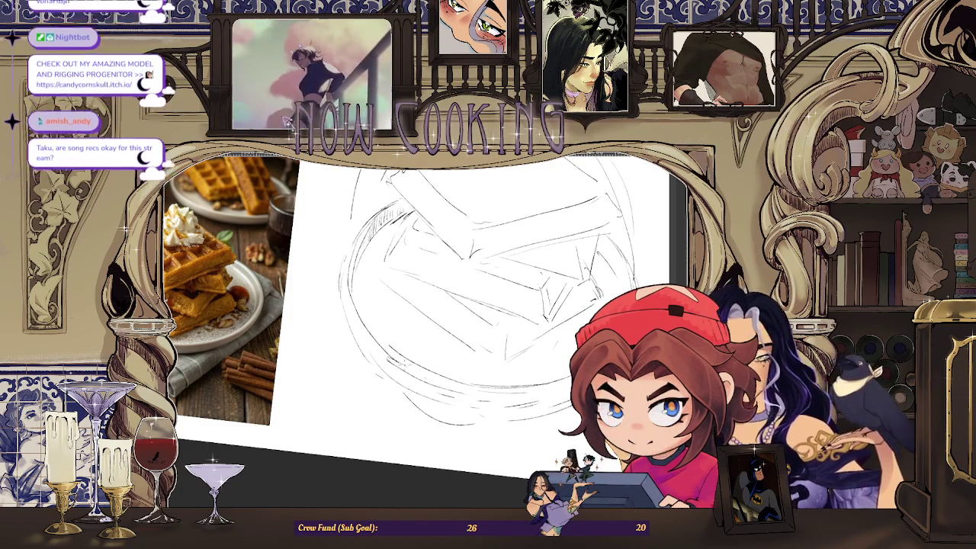
key("ctrl+minus")
key("ctrl+plus")
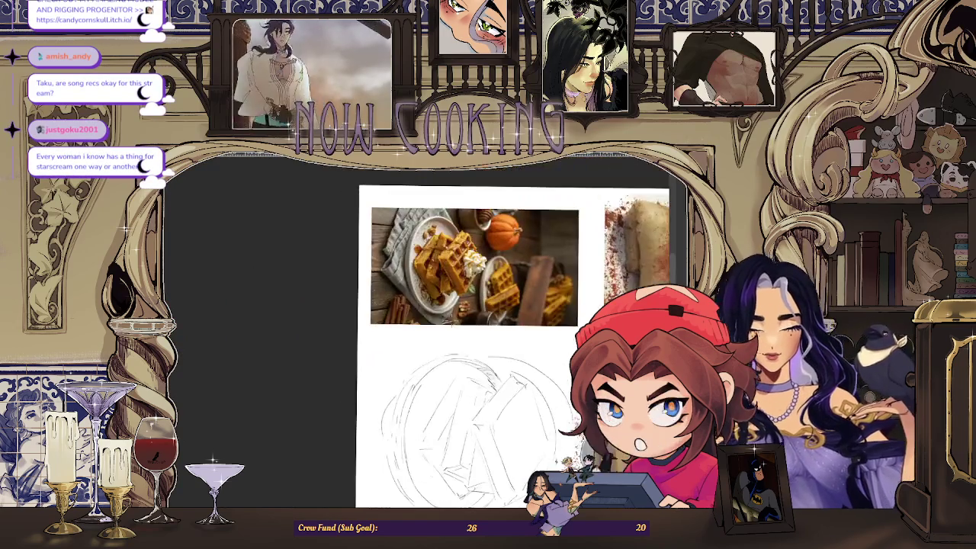
key("ctrl+plus")
key("ctrl+plus")
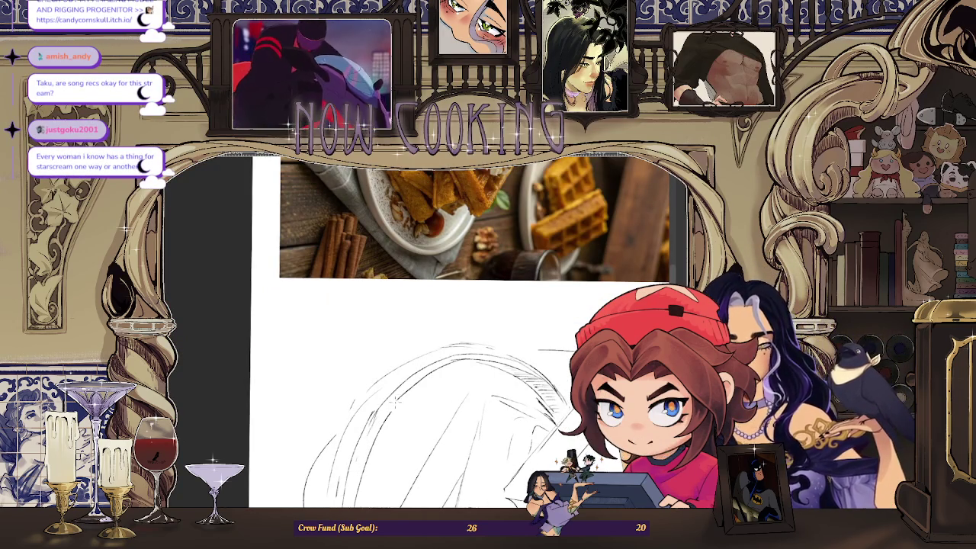
key("ctrl+minus")
key("ctrl+minus")
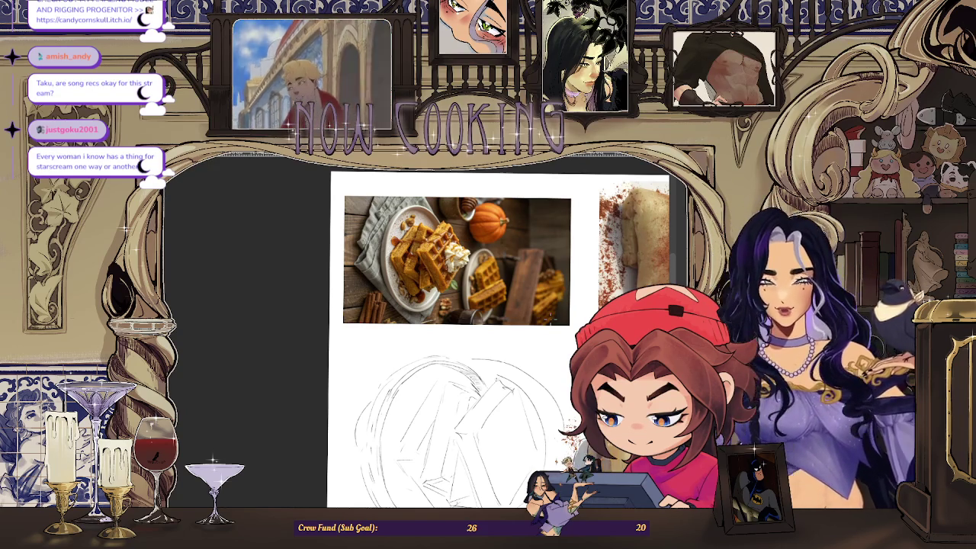
scroll(442, 327, "down", 5)
scroll(448, 365, "up", 3)
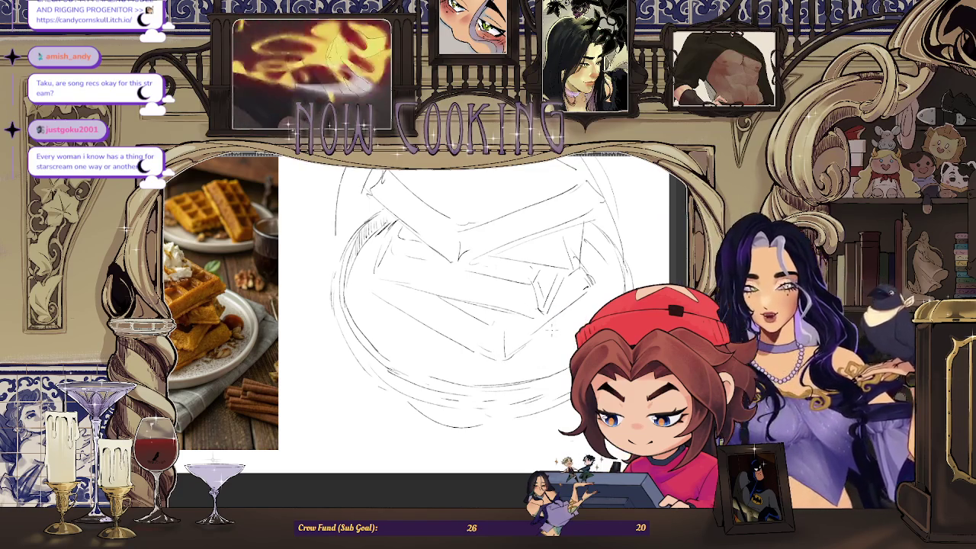
- Zoom the view in and out around the stacked-waffle sketch on the plate
scroll(496, 360, "up", 1)
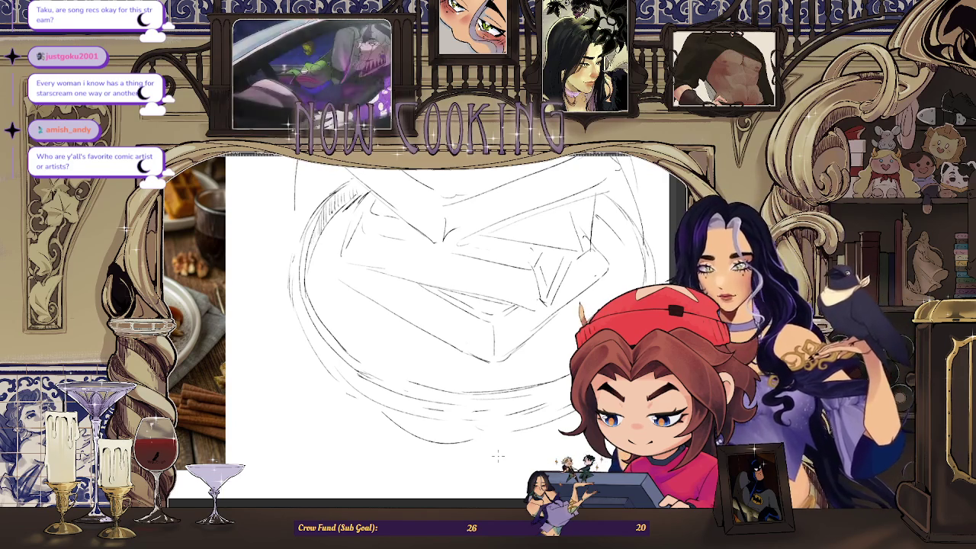
scroll(599, 274, "up", 2)
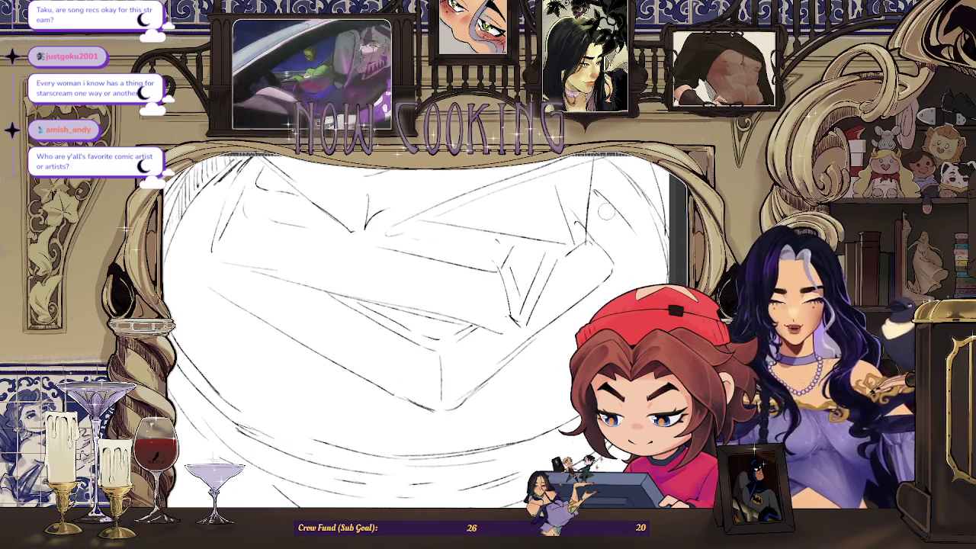
scroll(606, 212, "down", 2)
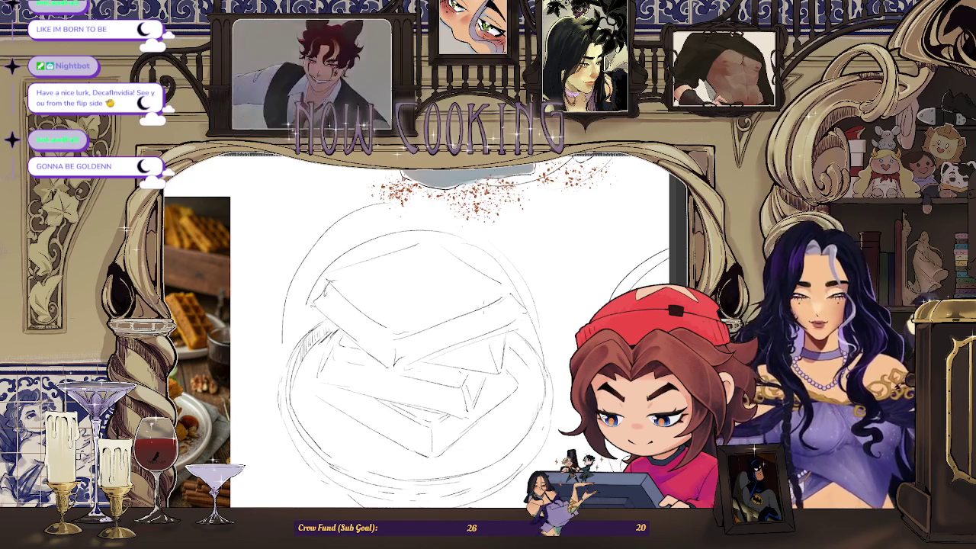
- Add new lines to the waffle stack and darken the top waffle's upper diagonal edge
key("ctrl+plus")
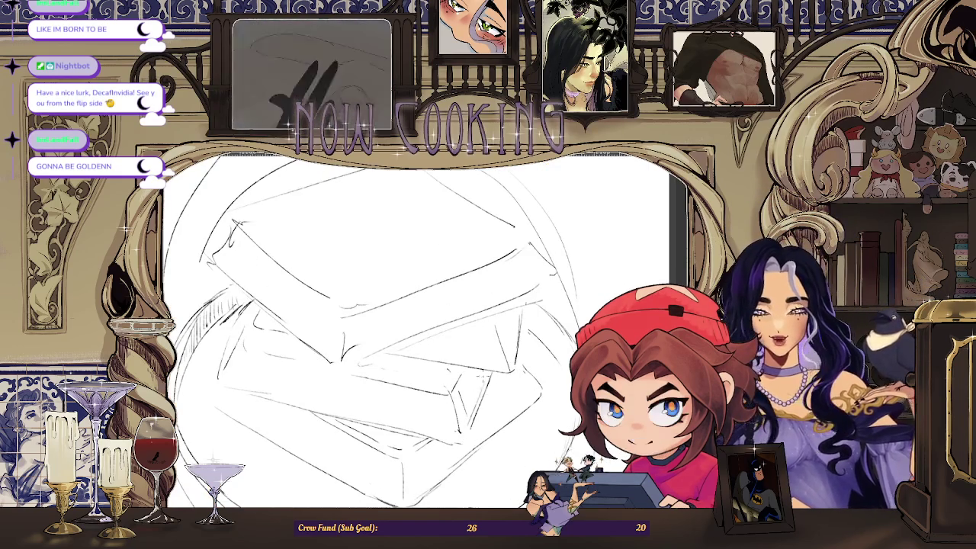
key("ctrl+minus")
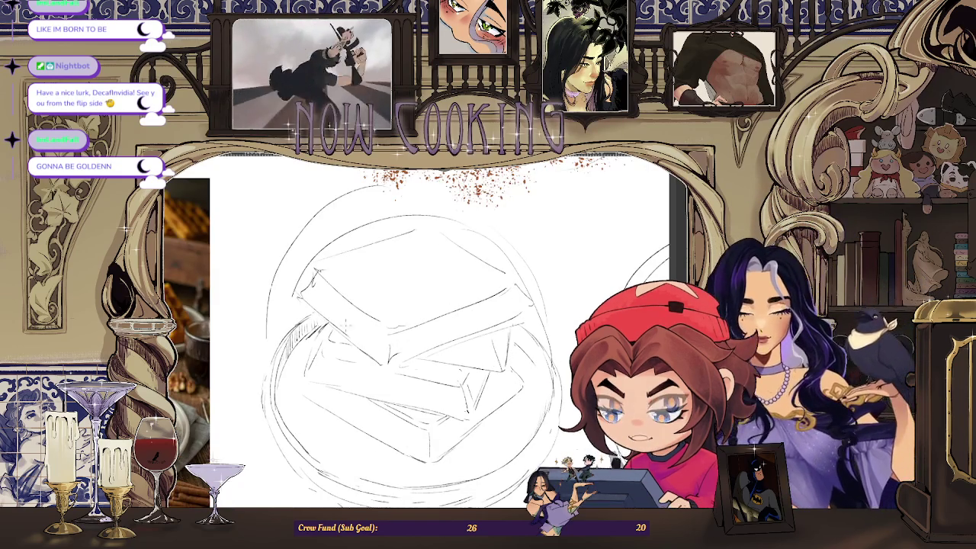
key("ctrl+plus")
key("ctrl+plus")
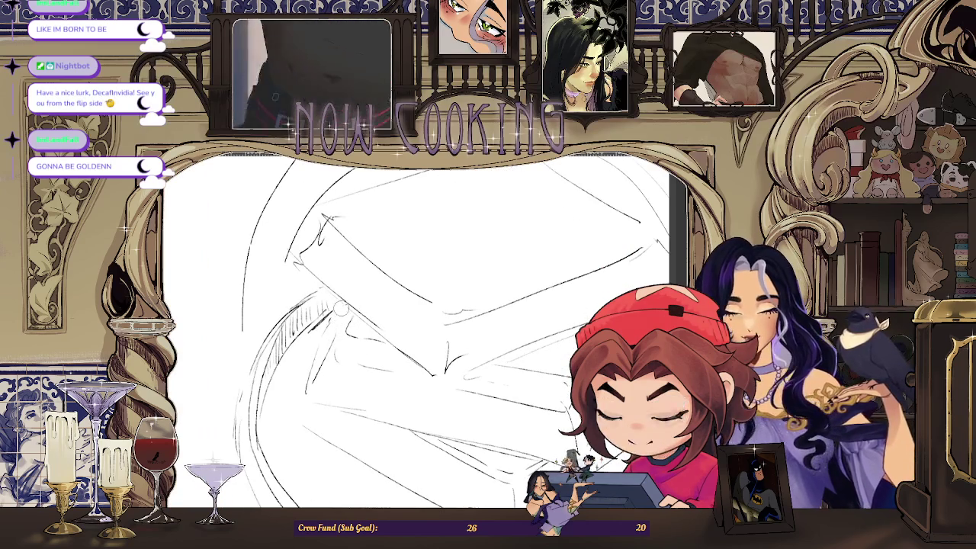
left_click_drag(334, 301, 320, 339)
key("ctrl+minus")
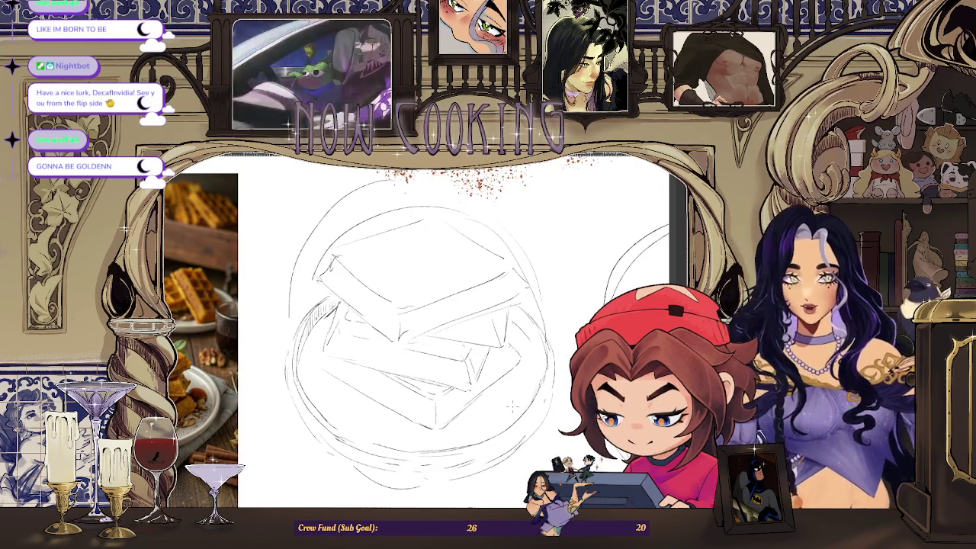
key("ctrl+plus")
key("ctrl+plus")
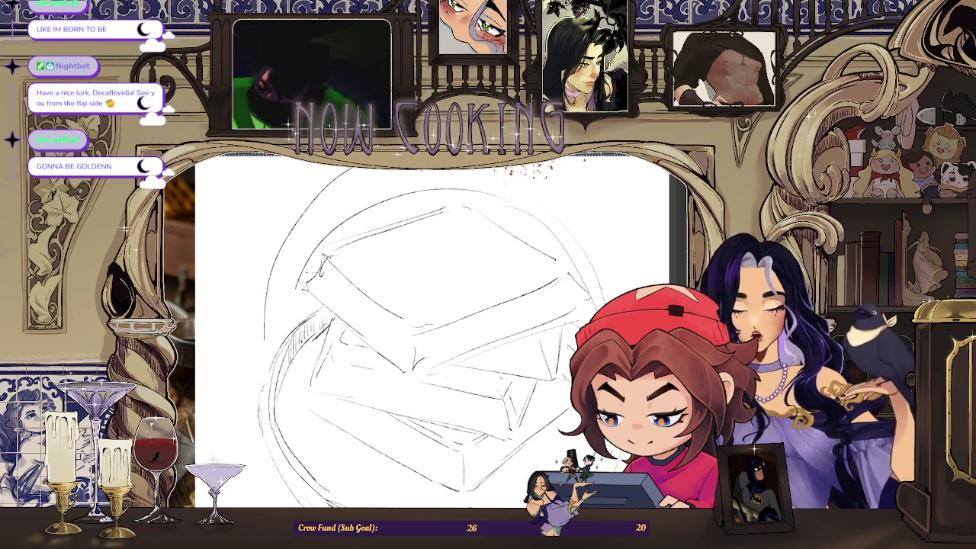
key("ctrl+plus")
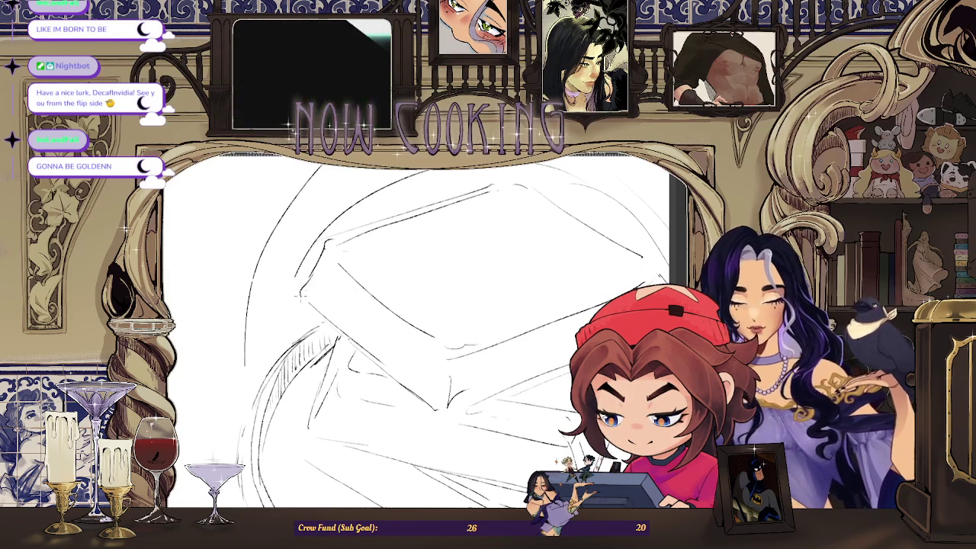
key("ctrl+minus")
key("ctrl+plus")
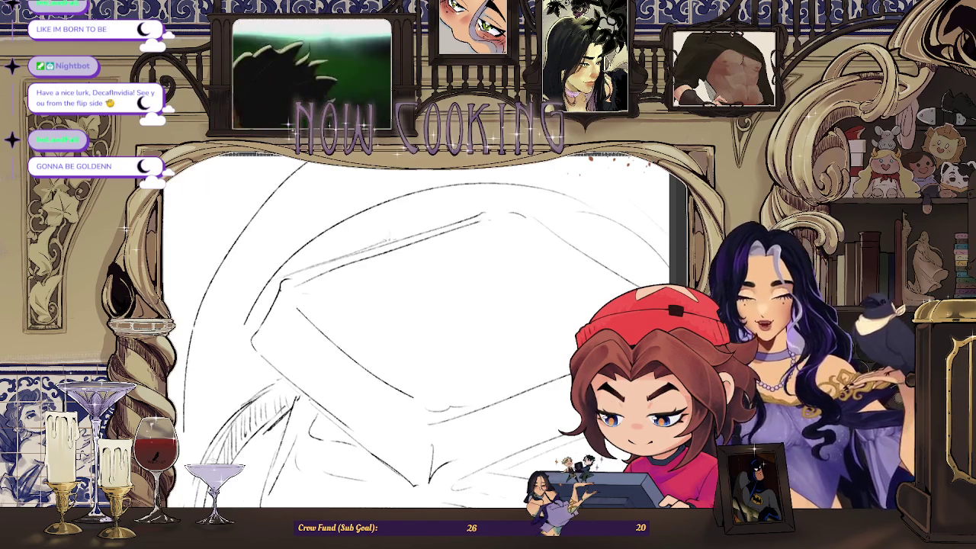
left_click_drag(323, 259, 492, 208)
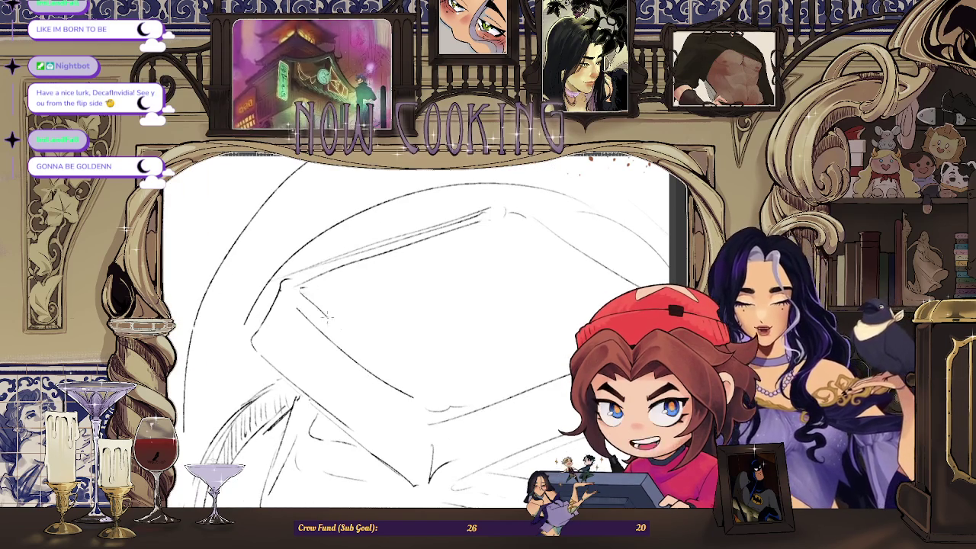
- Rotate the canvas to a better drawing angle and erase the stray stroke end on the outline
left_click_drag(370, 322, 240, 287)
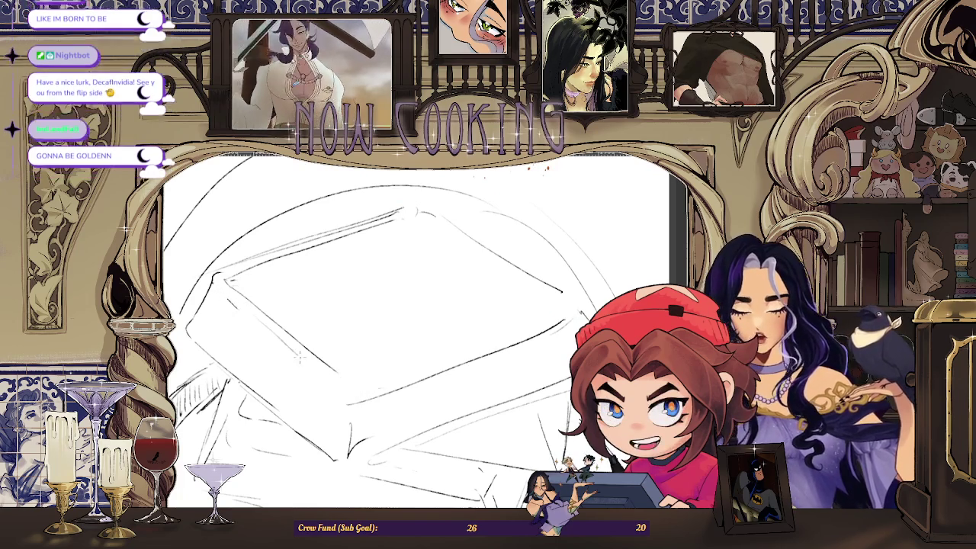
scroll(309, 389, "down", 2)
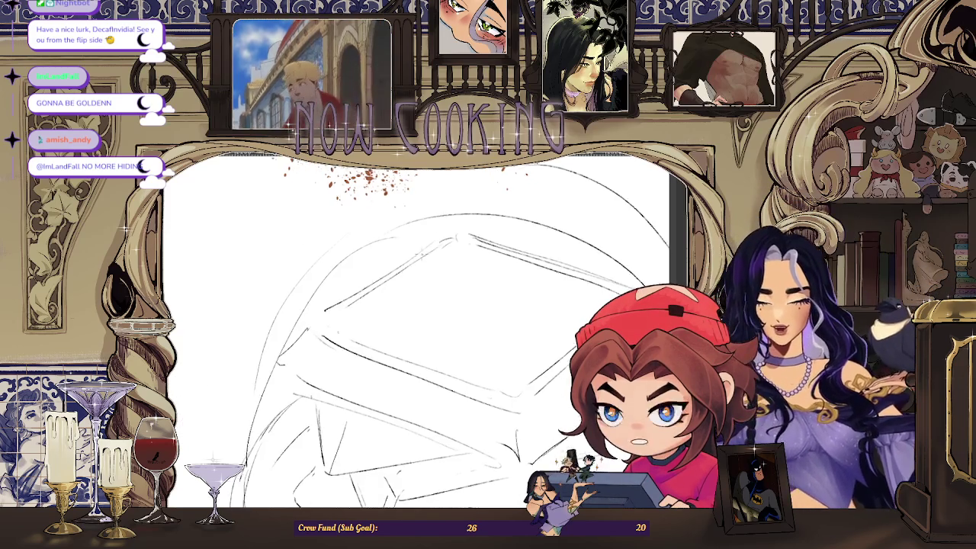
left_click_drag(382, 320, 425, 255)
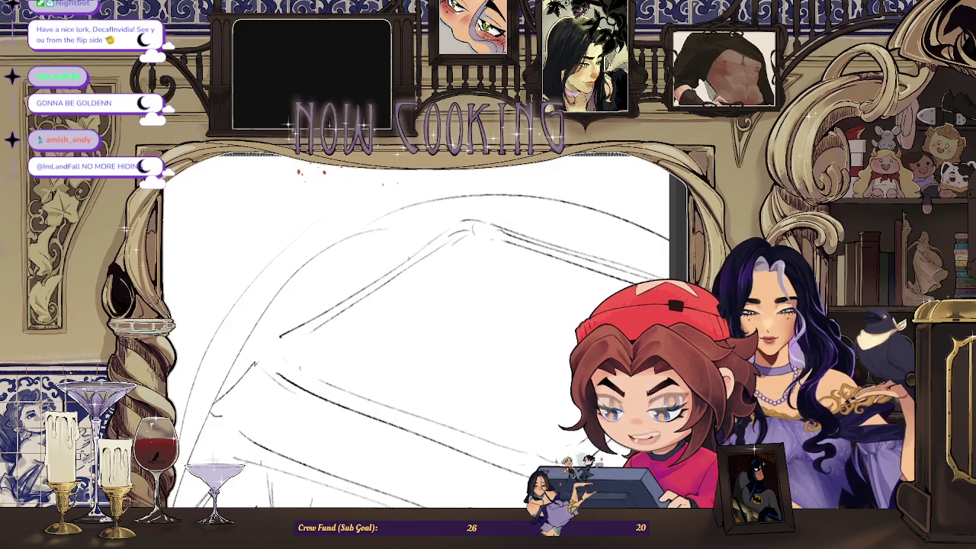
left_click_drag(381, 343, 412, 321)
left_click_drag(333, 311, 316, 325)
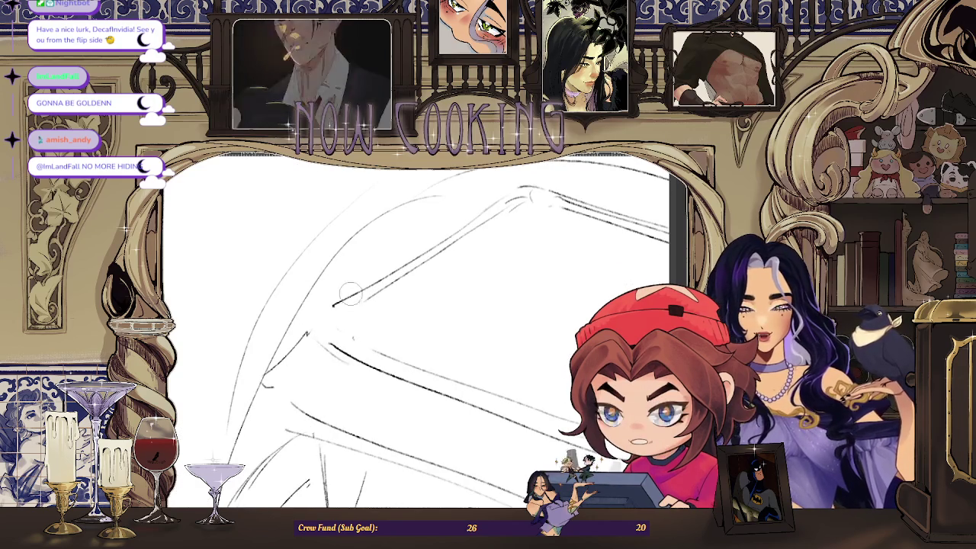
left_click_drag(350, 294, 334, 299)
left_click_drag(306, 333, 381, 336)
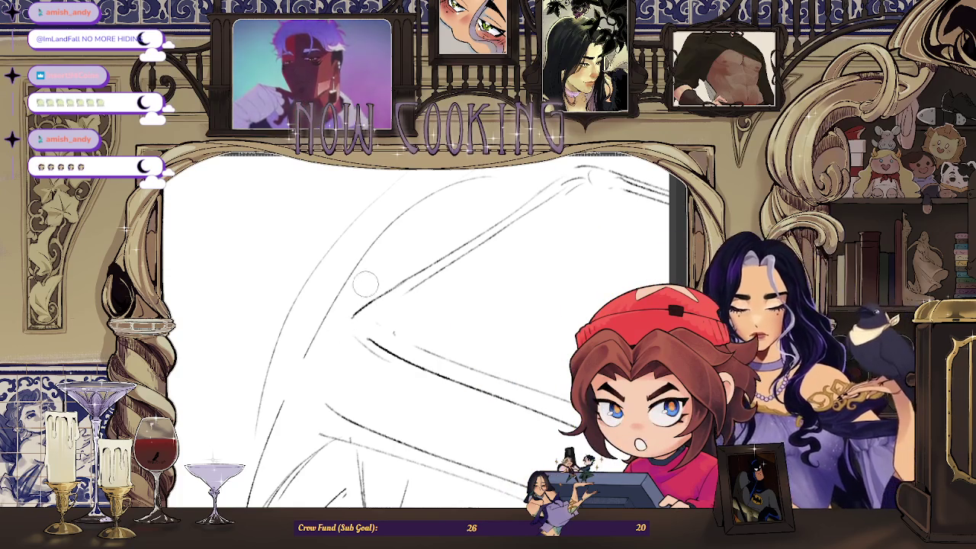
scroll(473, 333, "down", 3)
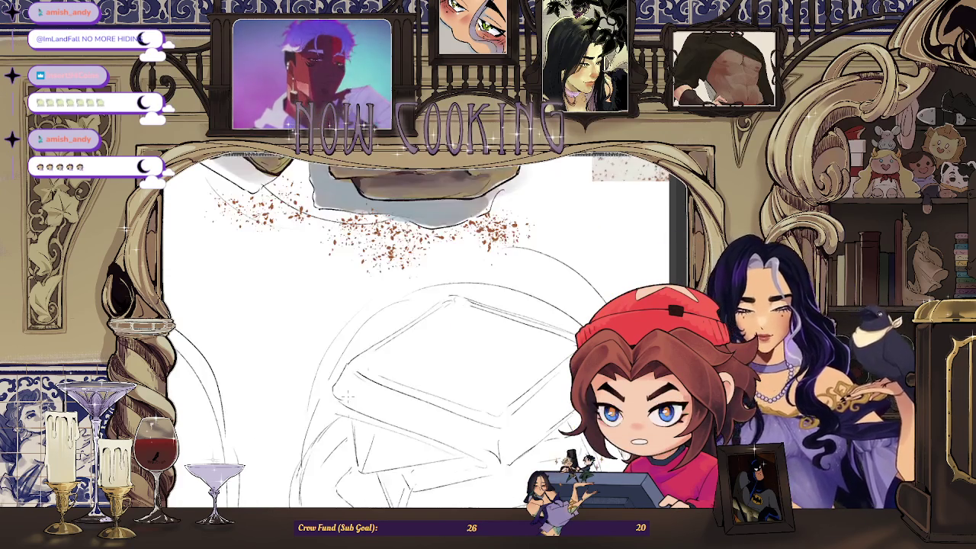
left_click_drag(427, 336, 376, 287)
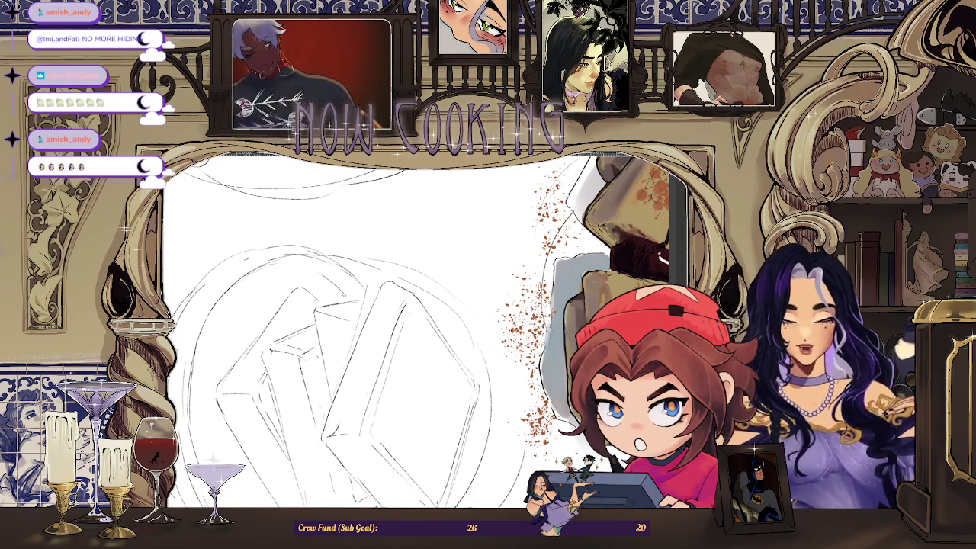
left_click_drag(427, 335, 472, 436)
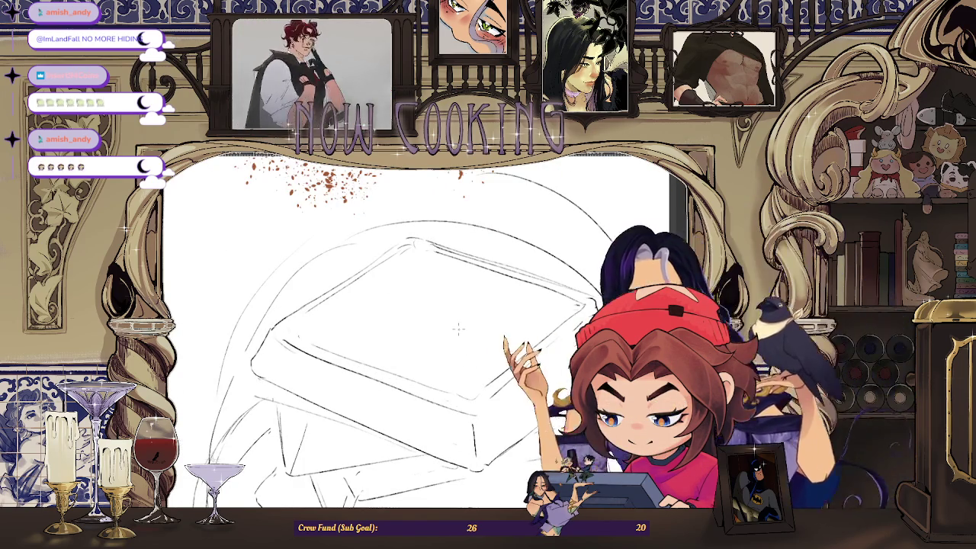
key("ctrl+0")
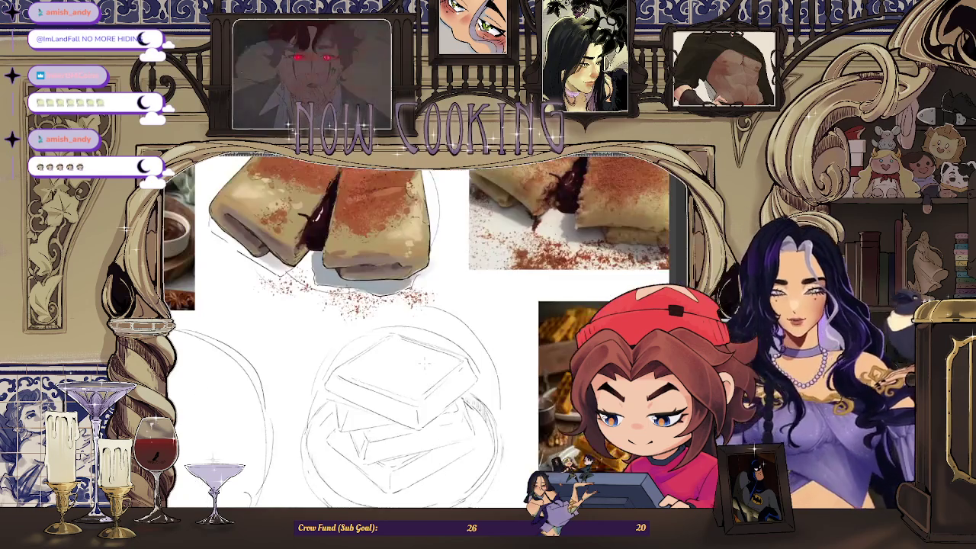
left_click_drag(343, 336, 477, 335)
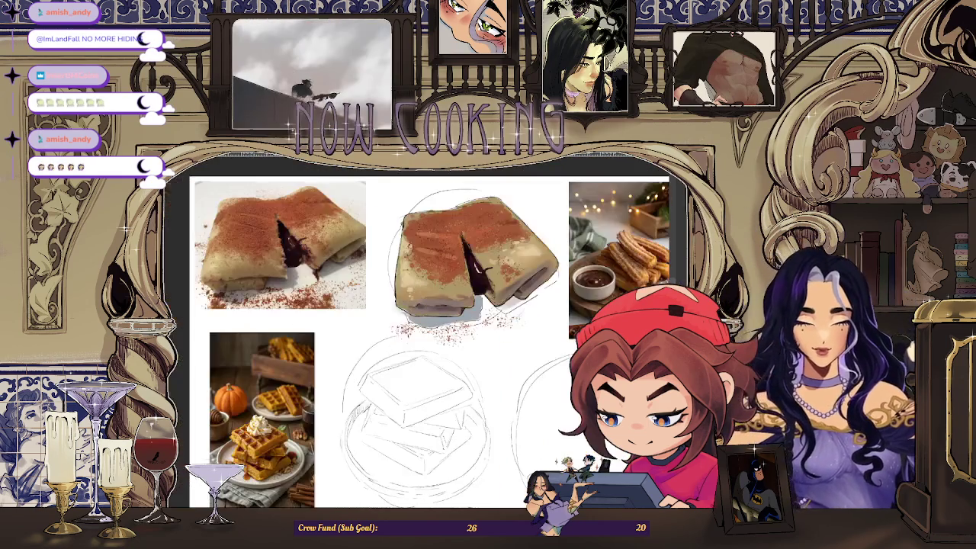
scroll(385, 373, "up", 2)
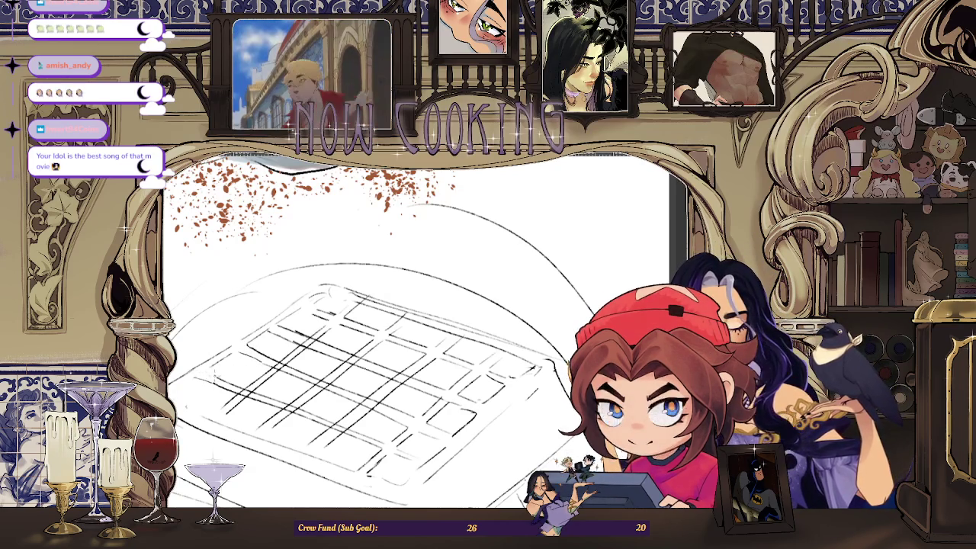
- Rotate the canvas to a comfortable angle for redrawing the waffle grid
left_click_drag(366, 366, 381, 351)
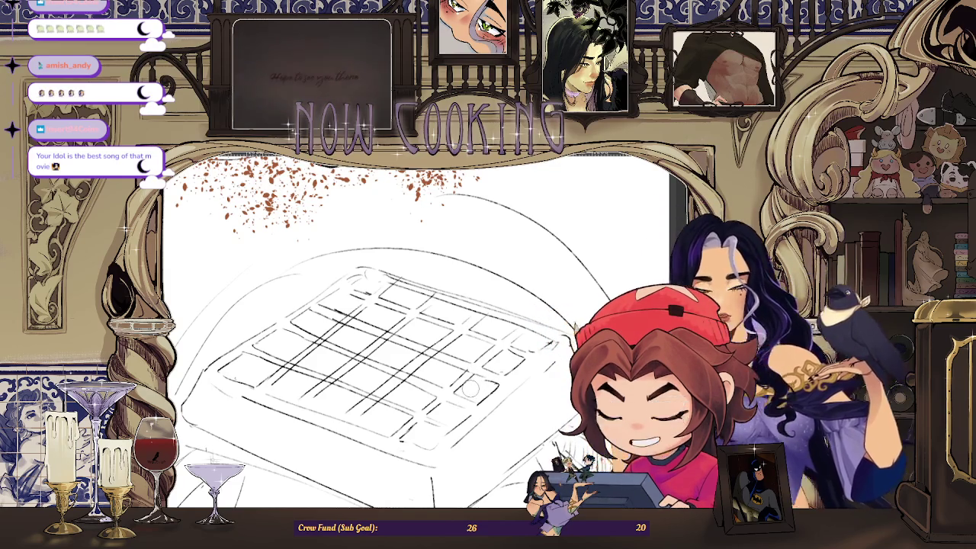
left_click_drag(463, 401, 314, 345)
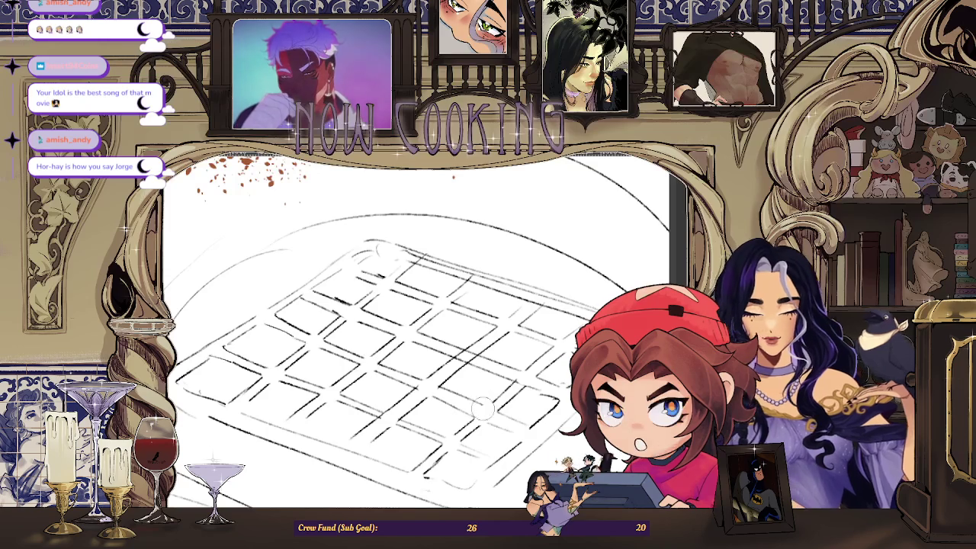
- Zoom in on the top waffle's grid and tilt the view for inking the pockets
scroll(491, 380, "down", 3)
scroll(490, 379, "down", 3)
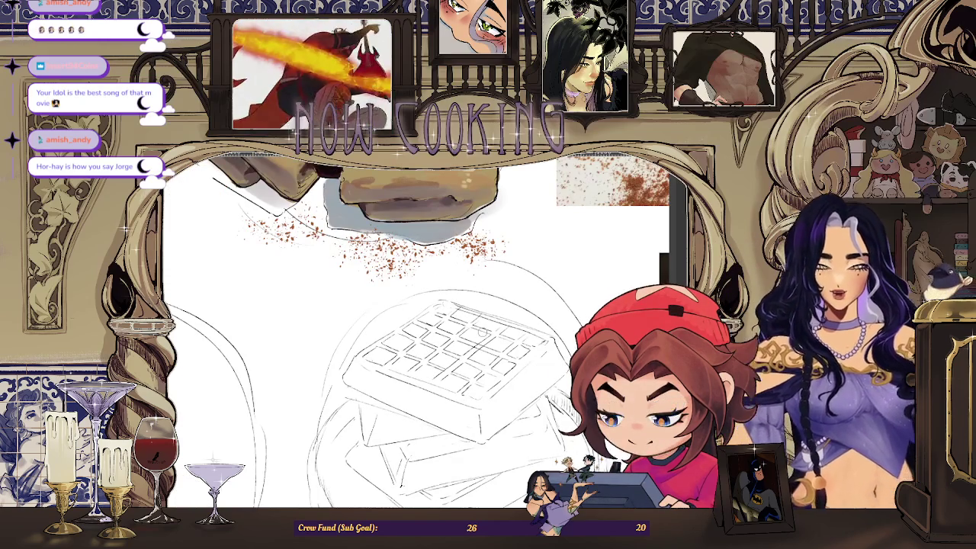
scroll(482, 333, "up", 1)
scroll(405, 382, "up", 1)
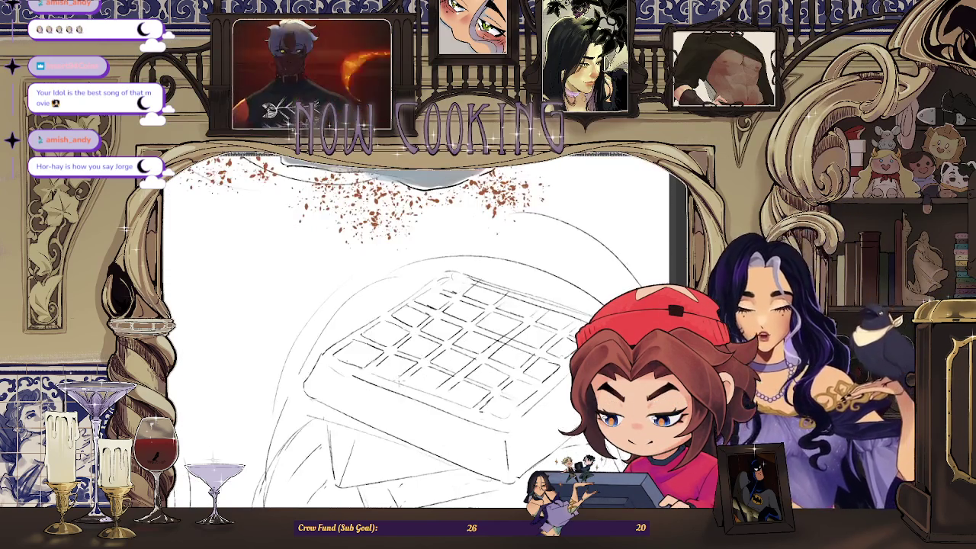
scroll(406, 381, "up", 2)
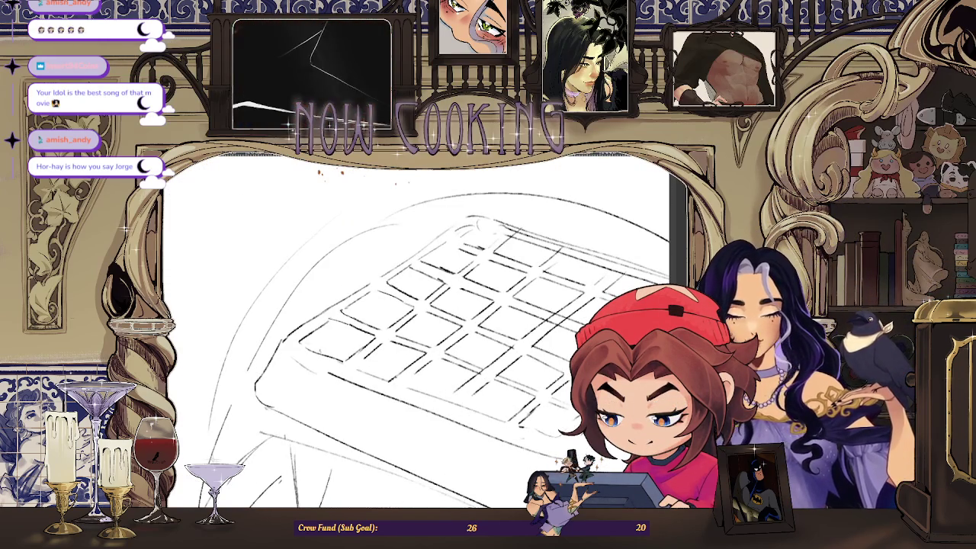
scroll(427, 328, "down", 1)
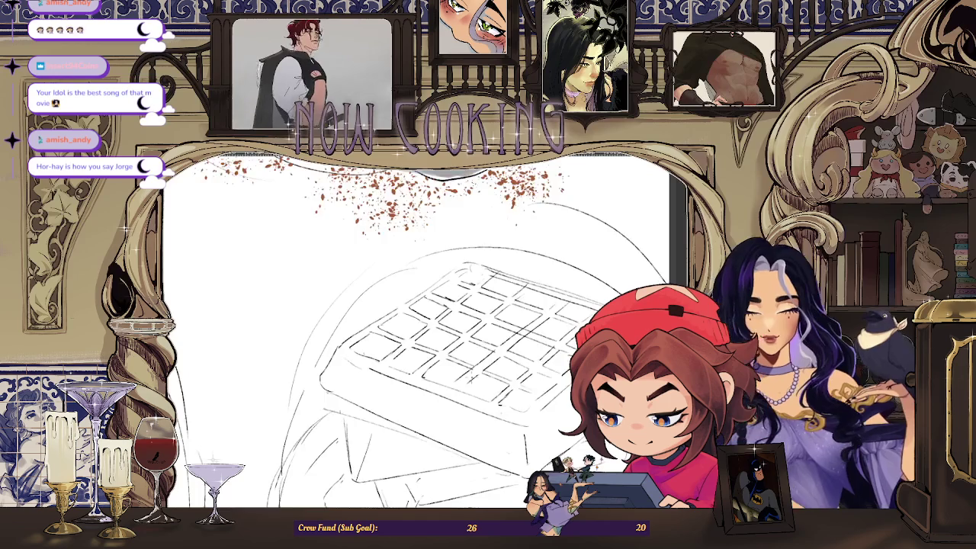
scroll(427, 328, "up", 1)
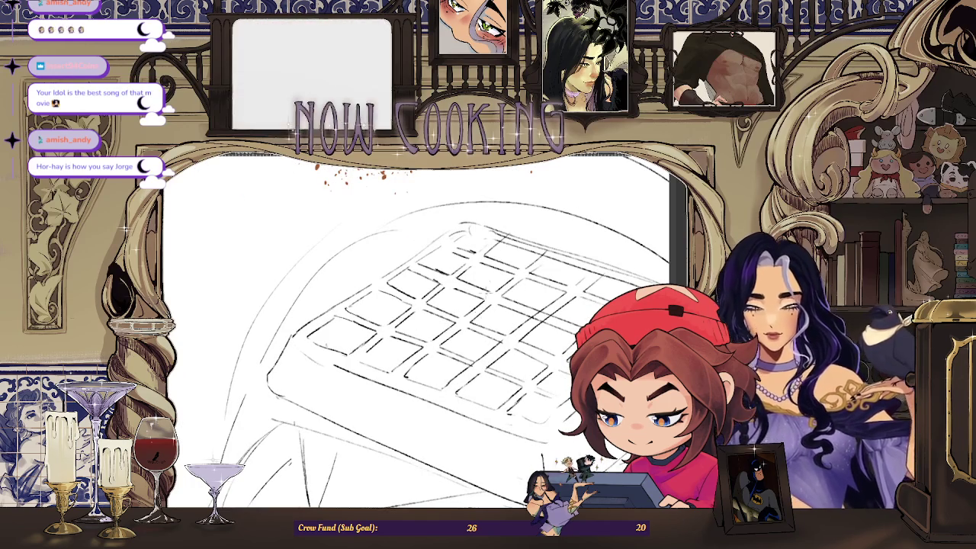
scroll(452, 388, "up", 2)
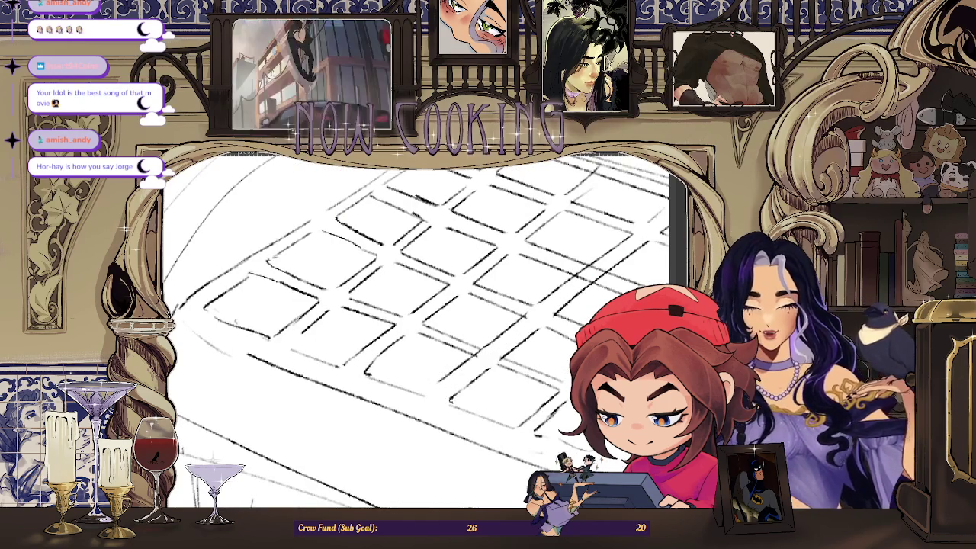
scroll(432, 389, "down", 2)
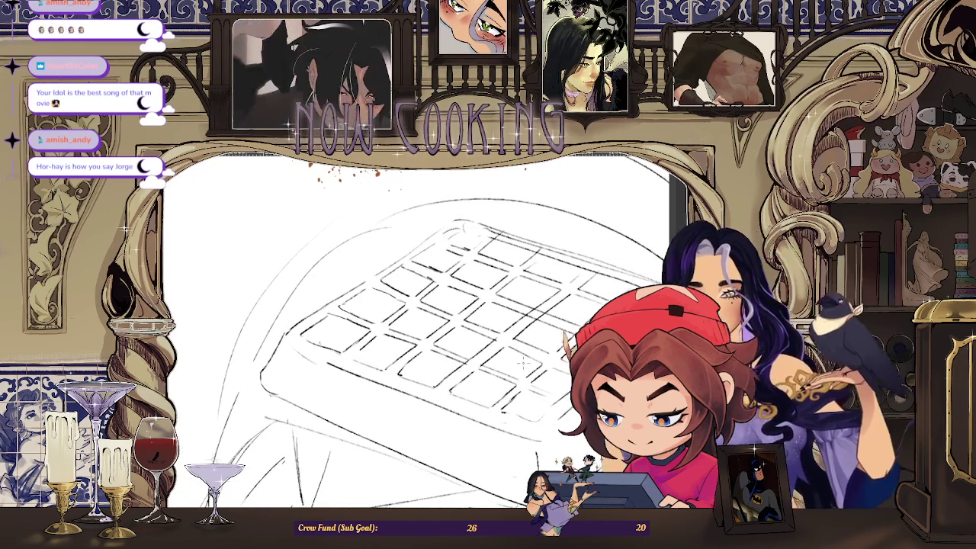
scroll(474, 385, "up", 2)
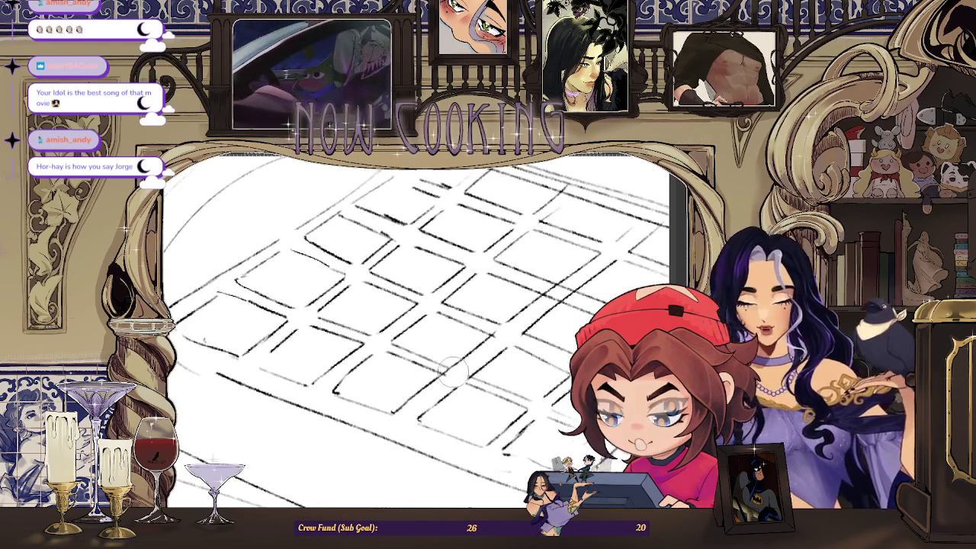
left_click_drag(471, 364, 448, 381)
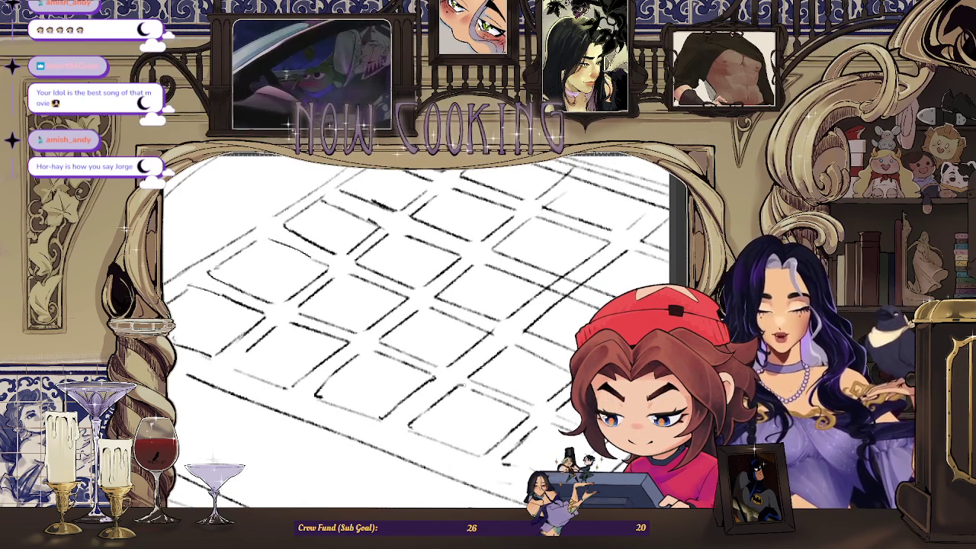
- Zoom in and out across the grid while outlining its rounded square pockets
scroll(468, 386, "down", 1)
scroll(468, 386, "down", 1)
scroll(493, 344, "down", 1)
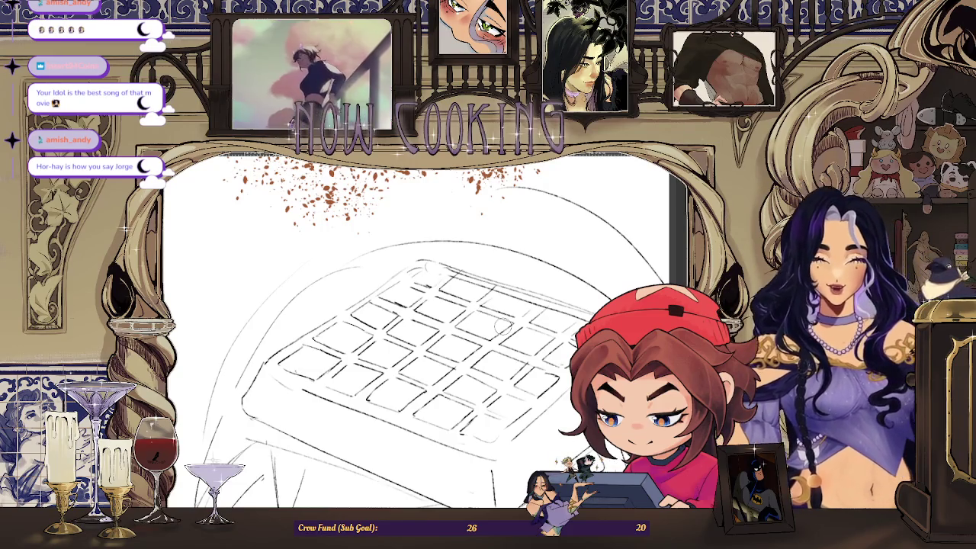
scroll(431, 290, "up", 3)
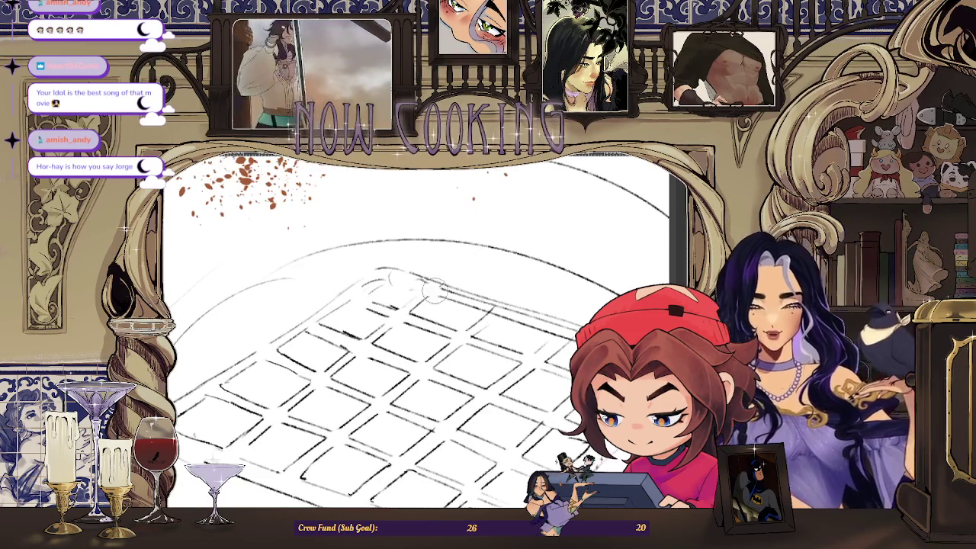
scroll(383, 286, "up", 2)
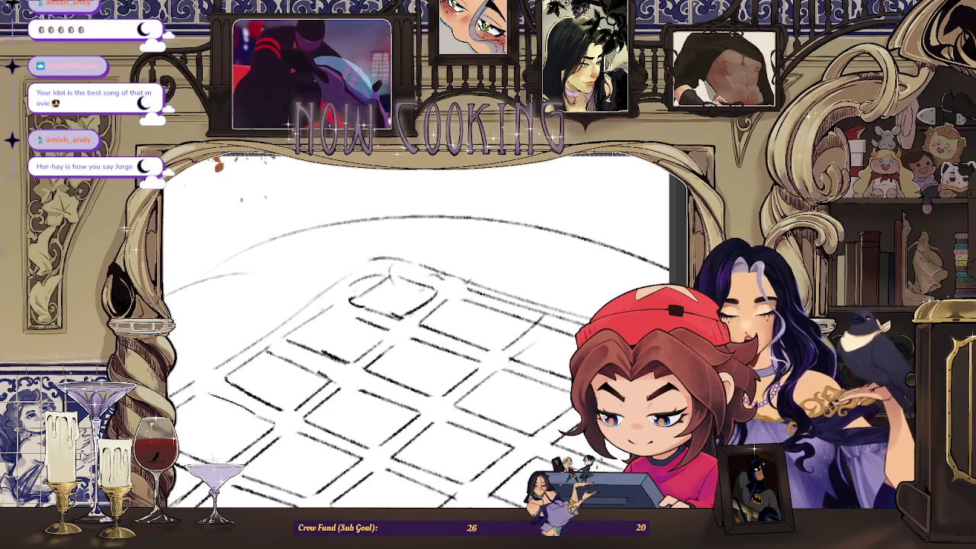
scroll(415, 331, "down", 2)
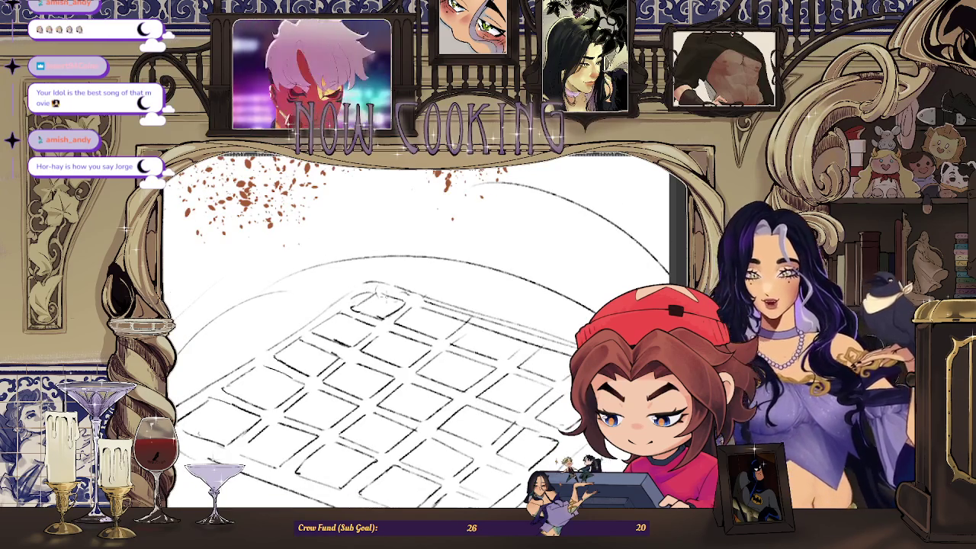
scroll(378, 294, "up", 2)
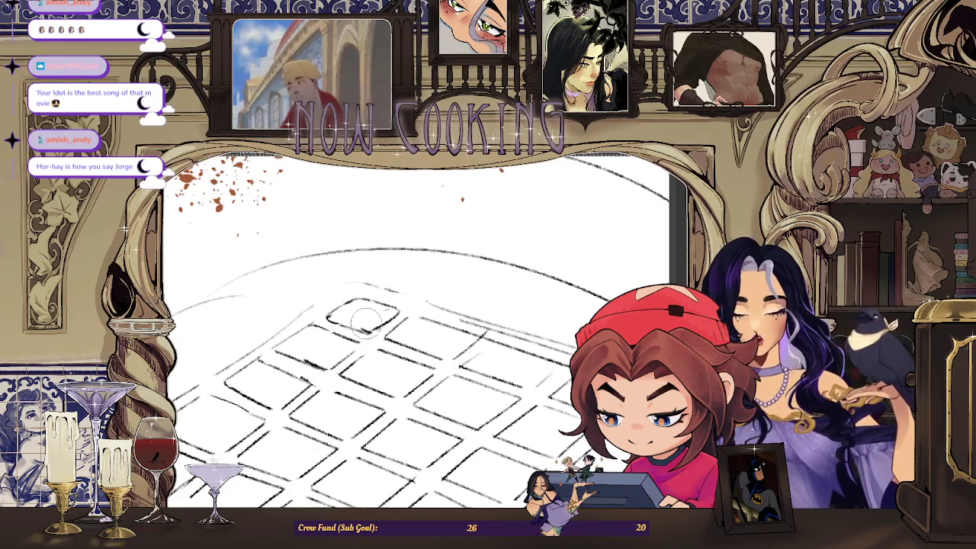
scroll(385, 313, "down", 2)
scroll(385, 313, "down", 1)
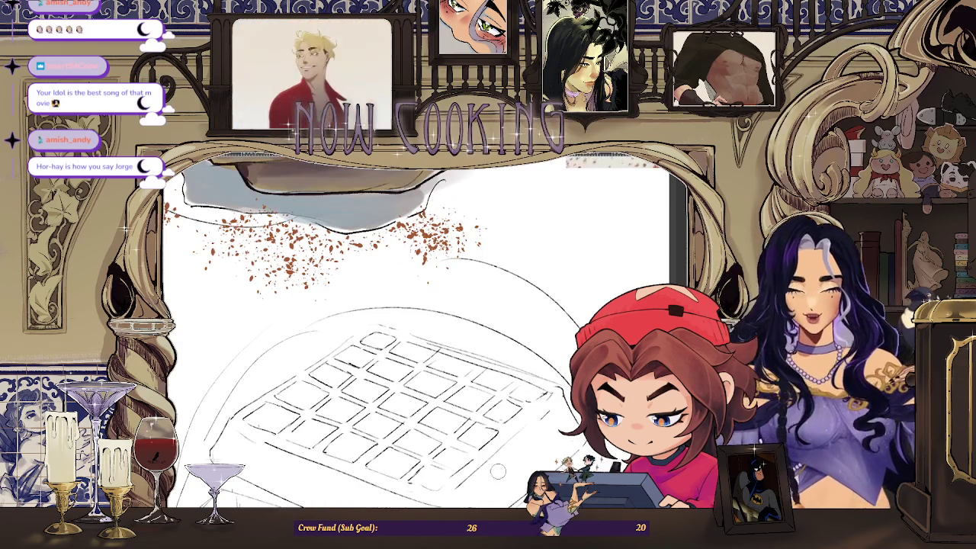
scroll(424, 365, "up", 3)
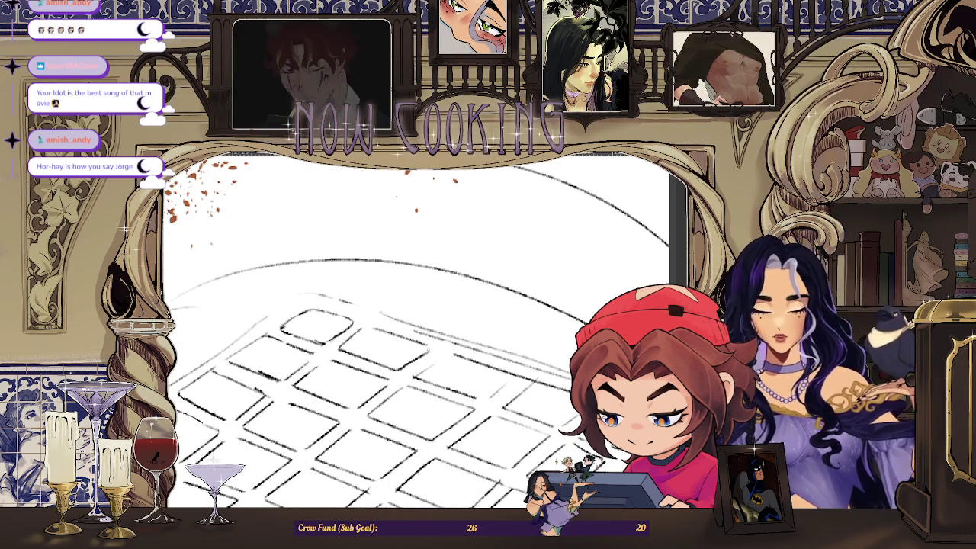
scroll(517, 387, "down", 1)
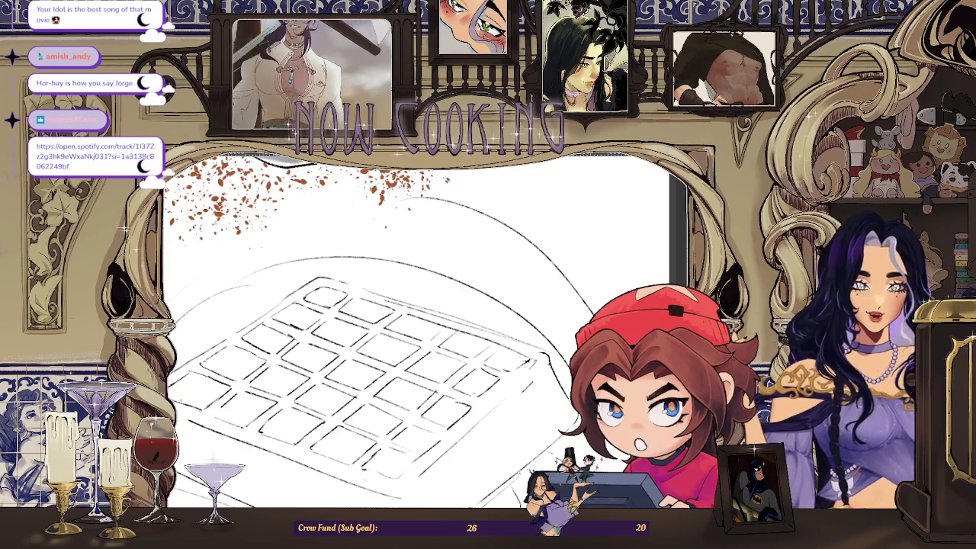
- Zoom in and out over the top waffle's pocket grid to check the finished outlines
scroll(371, 382, "up", 1)
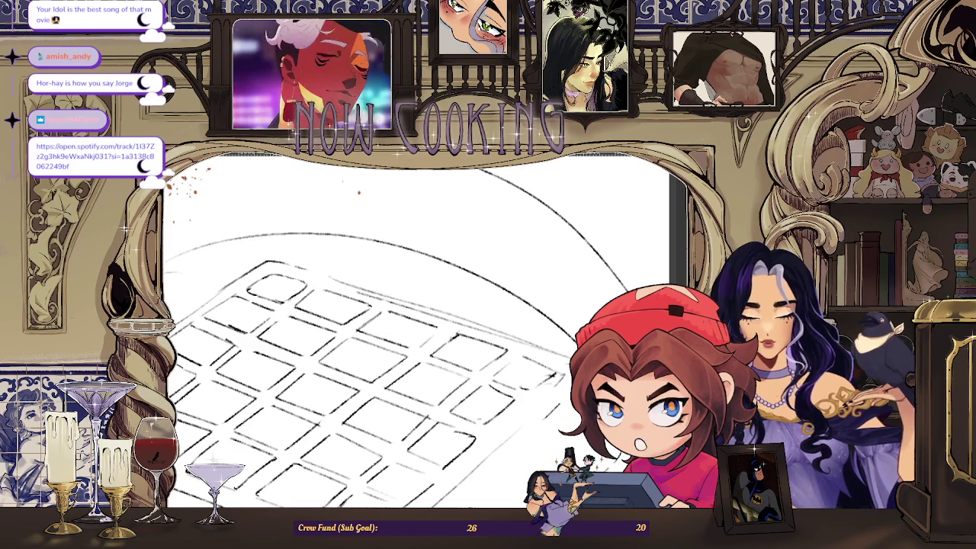
scroll(453, 287, "down", 2)
scroll(453, 287, "up", 2)
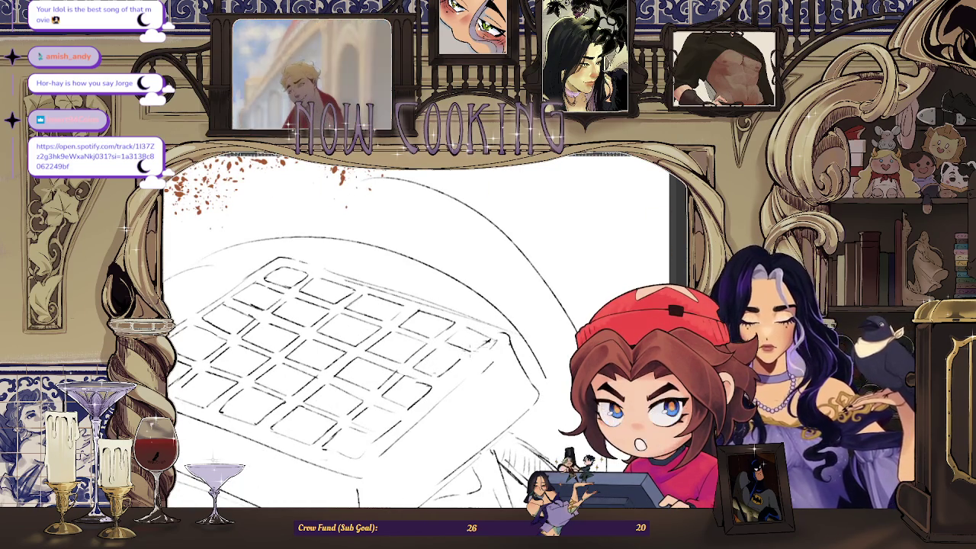
scroll(475, 350, "up", 1)
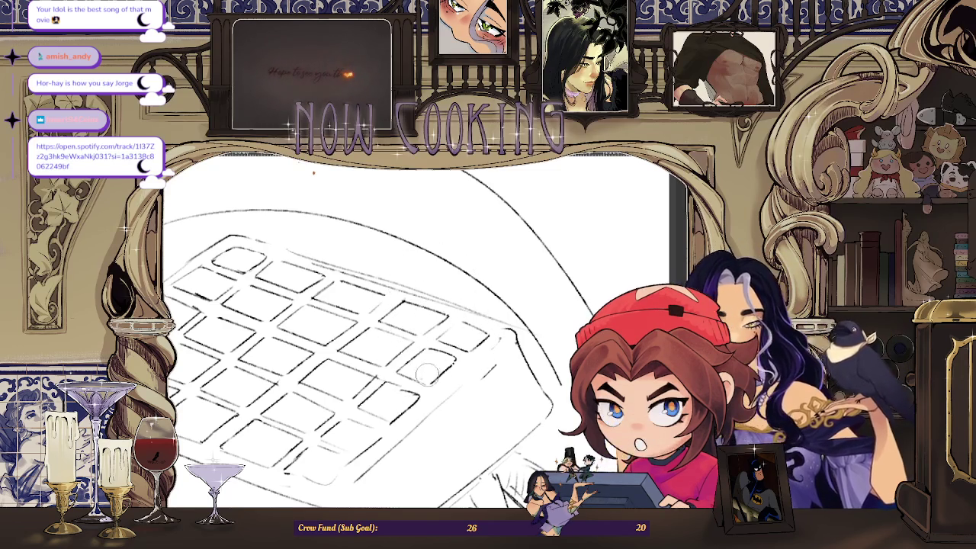
scroll(424, 374, "down", 5)
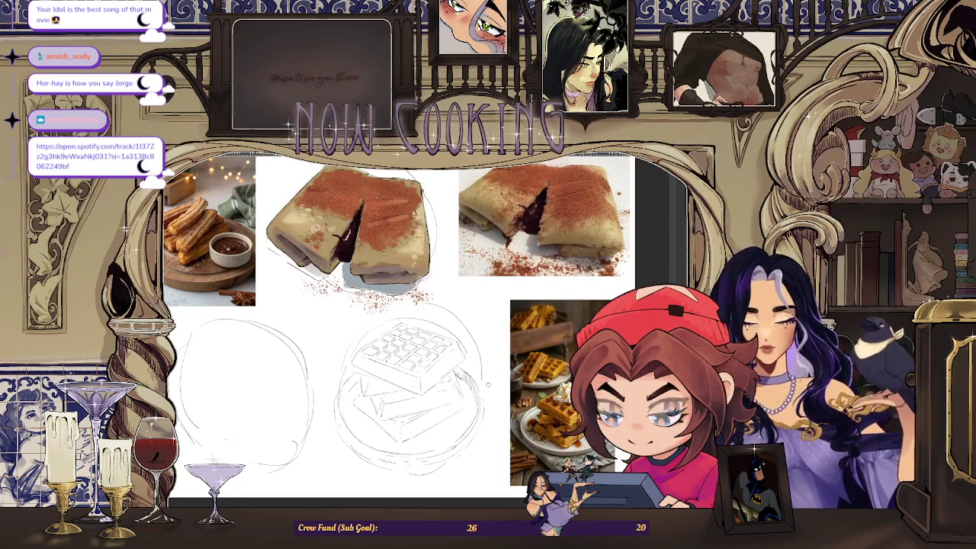
- Mirror the canvas horizontally to check the waffle stack sketch for drawing errors
key("m")
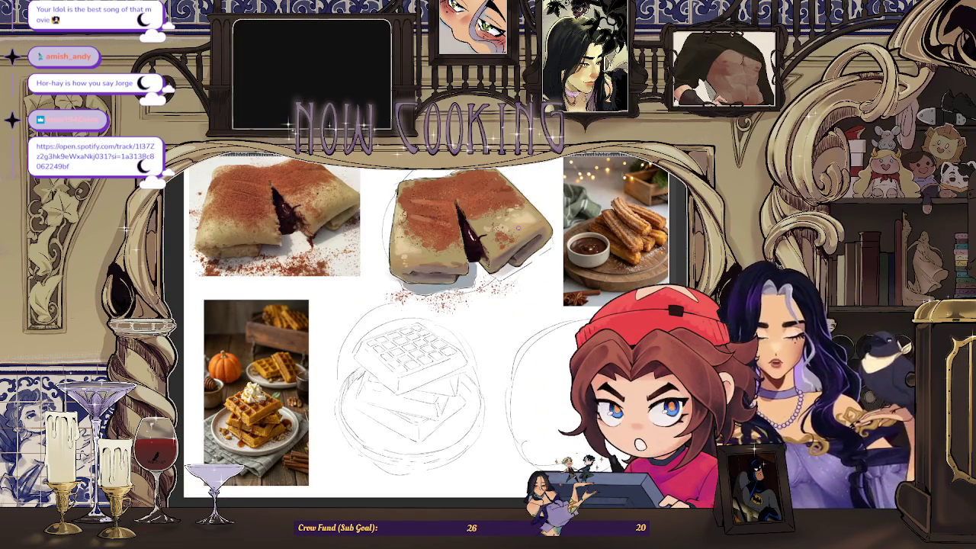
scroll(412, 340, "up", 1)
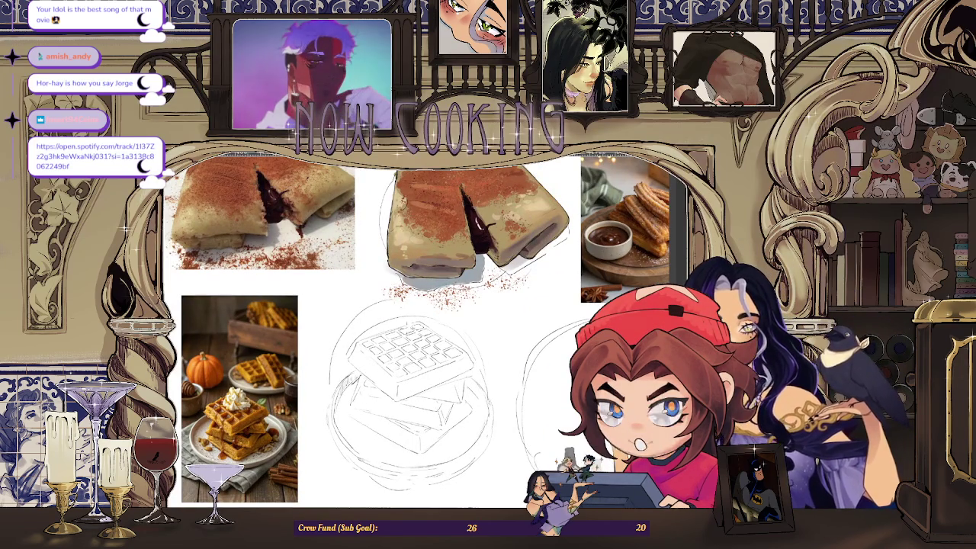